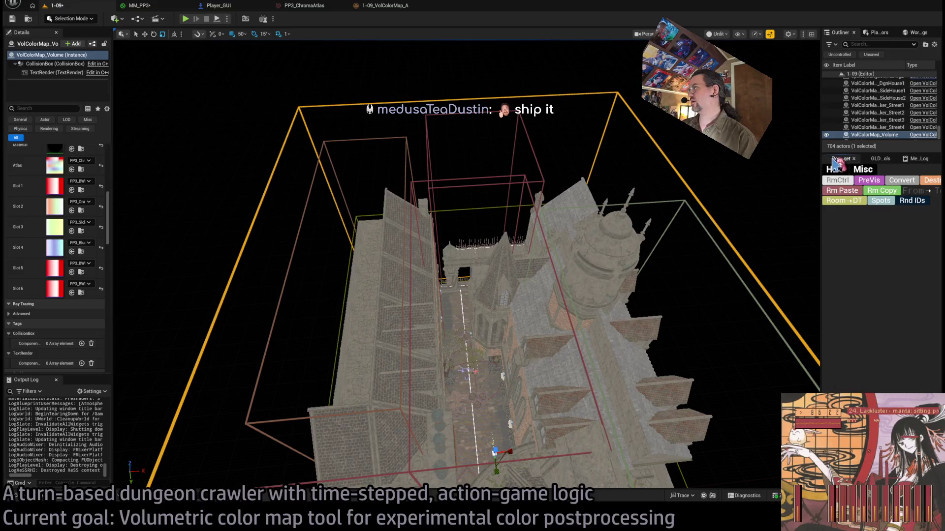
Show the GLD bake tools and review PP3_ChromaAtlas, MM_PP3 and 1-09_VolColorMap_A, returning to 1-09
{"action": "left_click", "coordinate": [876, 159]}
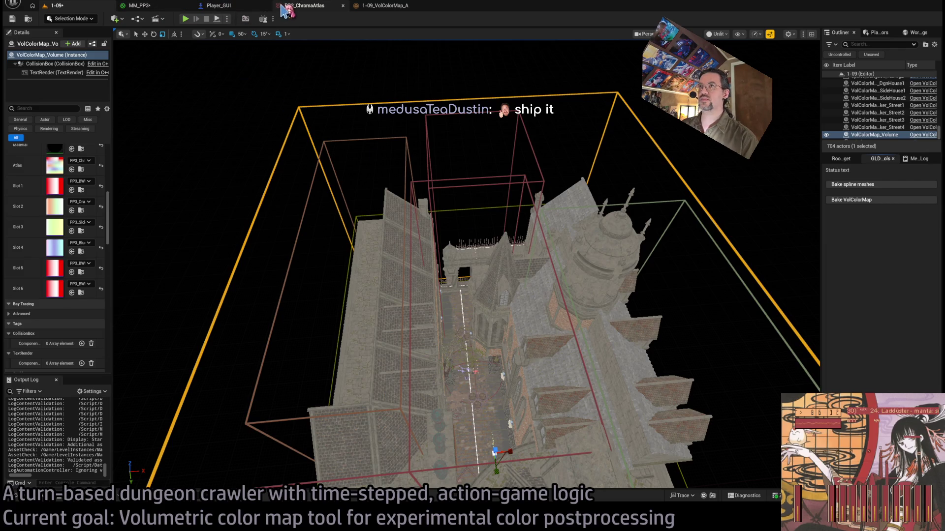
{"action": "left_click", "coordinate": [295, 6]}
{"action": "left_click", "coordinate": [154, 7]}
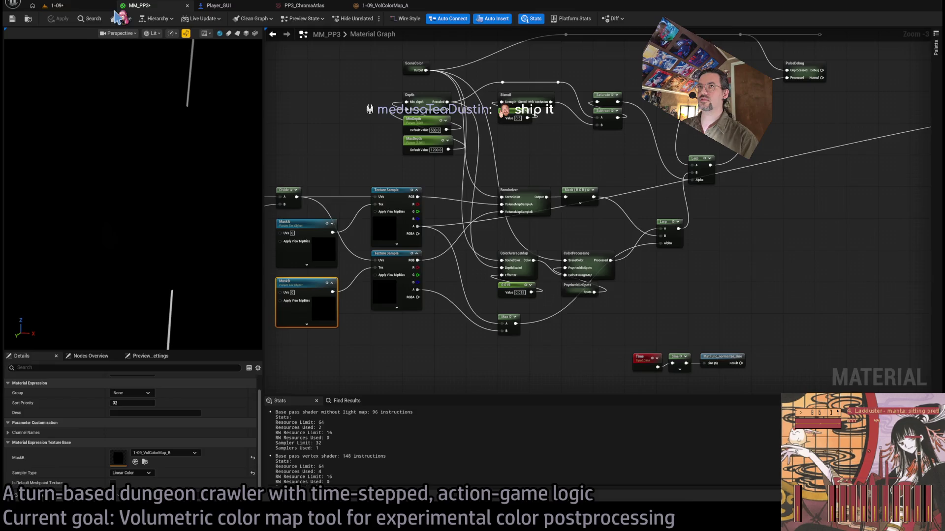
{"action": "left_click", "coordinate": [86, 6]}
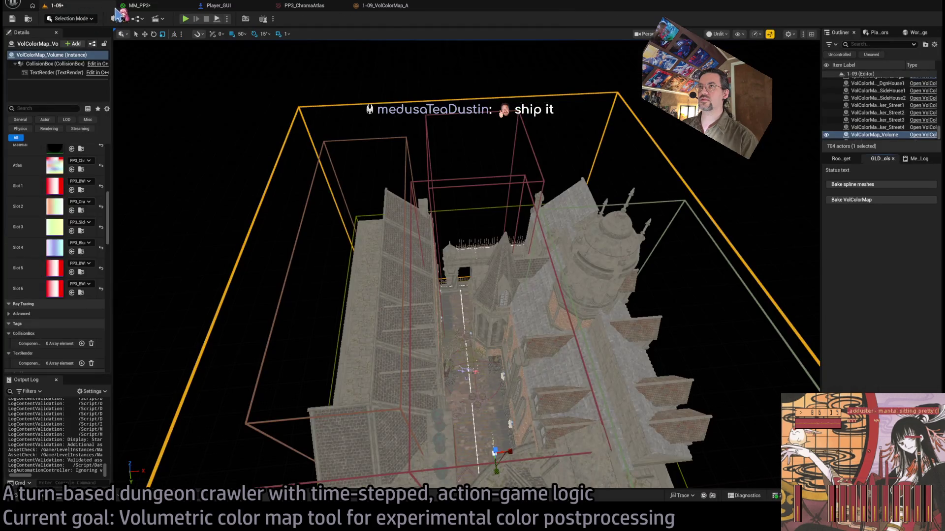
{"action": "left_click", "coordinate": [385, 7]}
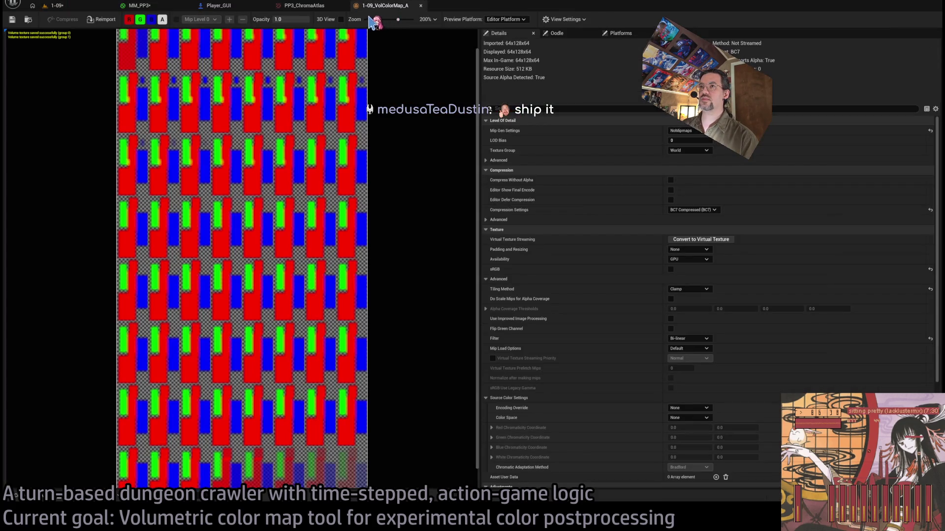
{"action": "left_click", "coordinate": [82, 8]}
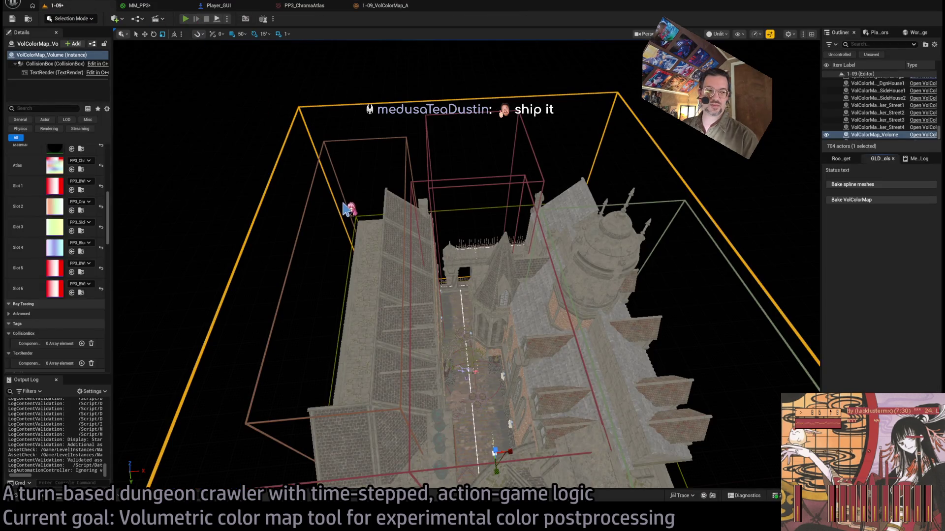
{"action": "key", "text": "alt+p"}
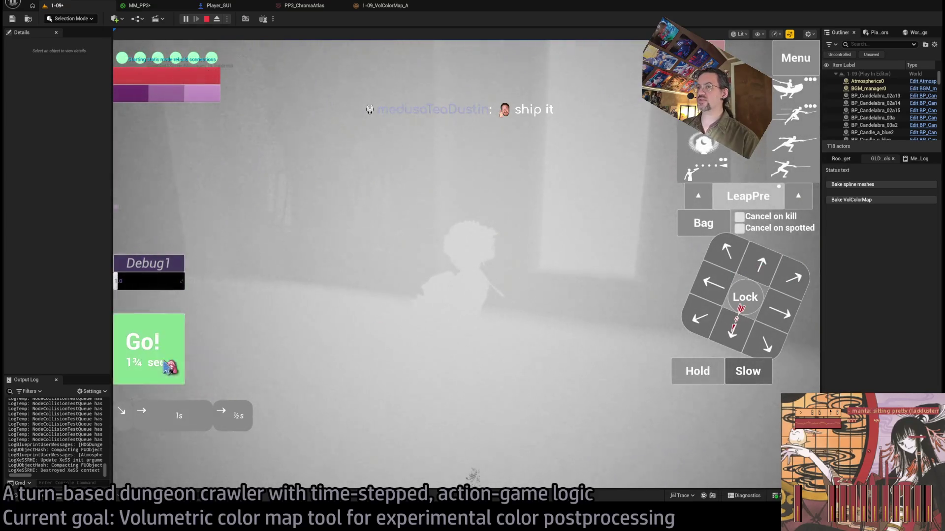
{"action": "left_click", "coordinate": [168, 367]}
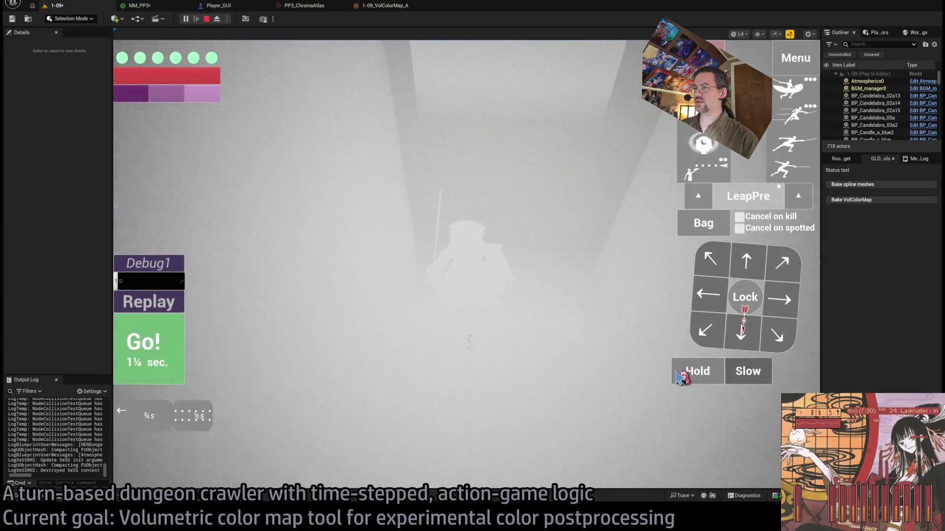
{"action": "left_click", "coordinate": [163, 356]}
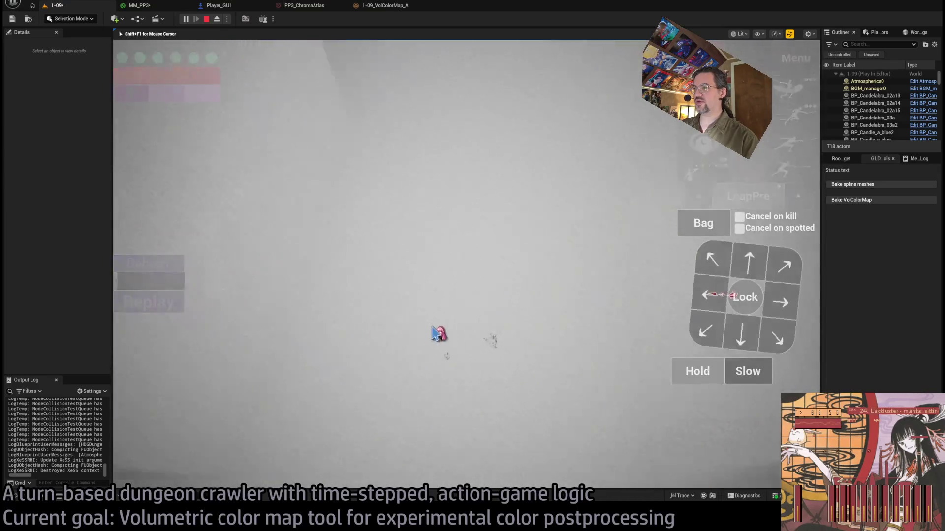
{"action": "key", "text": "Escape"}
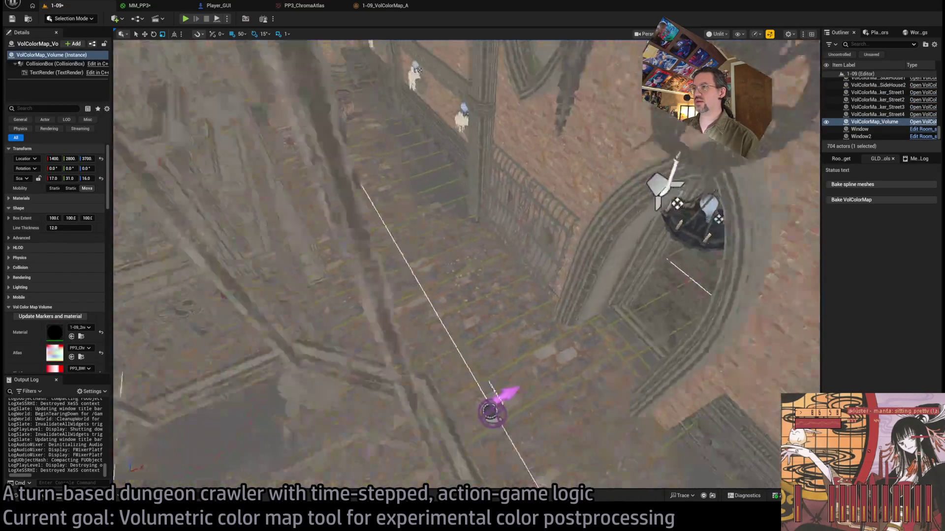
Frame the color-map volume and select the VolColorMapMarker_DgnHouse1 box, not the roof window or SM_Roof_11
{"action": "key", "text": "f"}
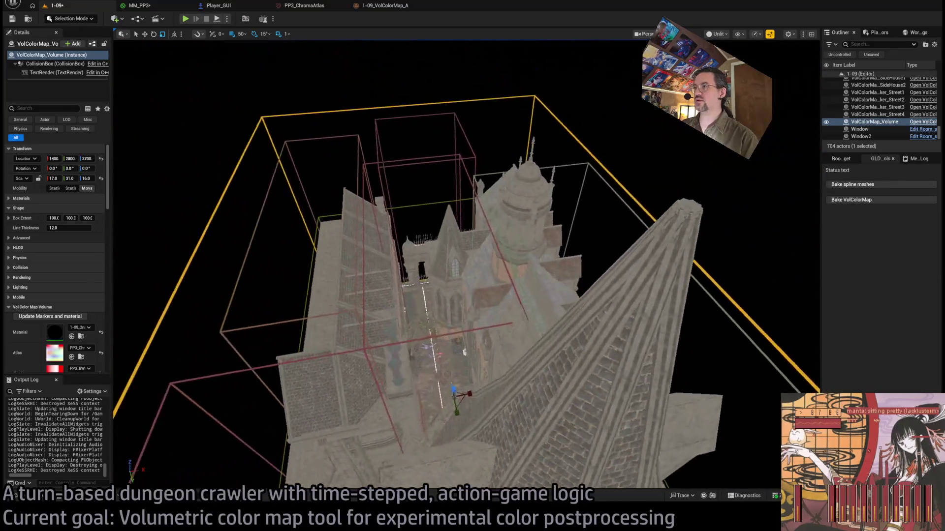
{"action": "key", "text": "w"}
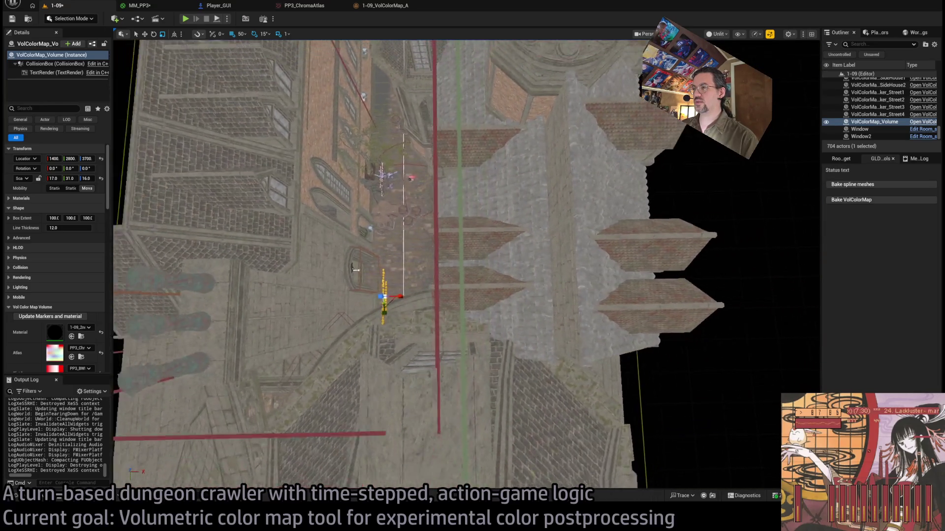
{"action": "left_click", "coordinate": [463, 289]}
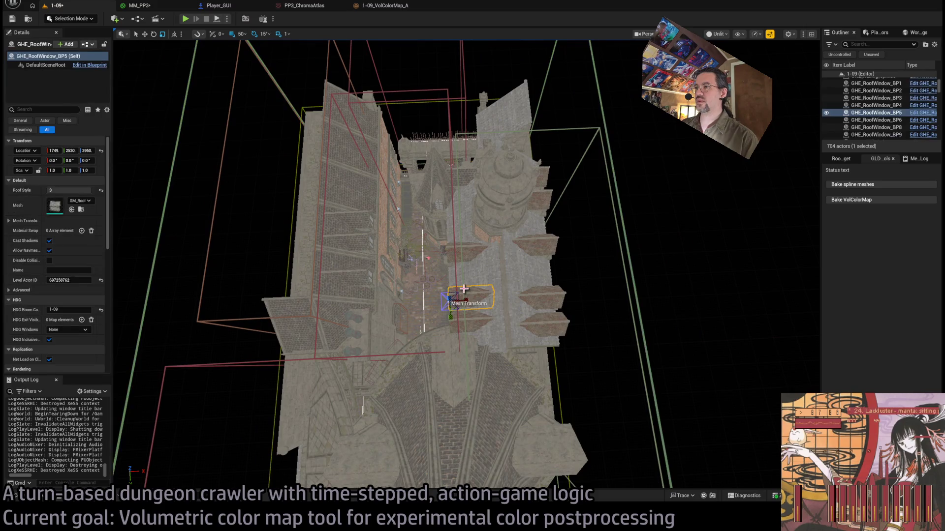
{"action": "left_click", "coordinate": [463, 281]}
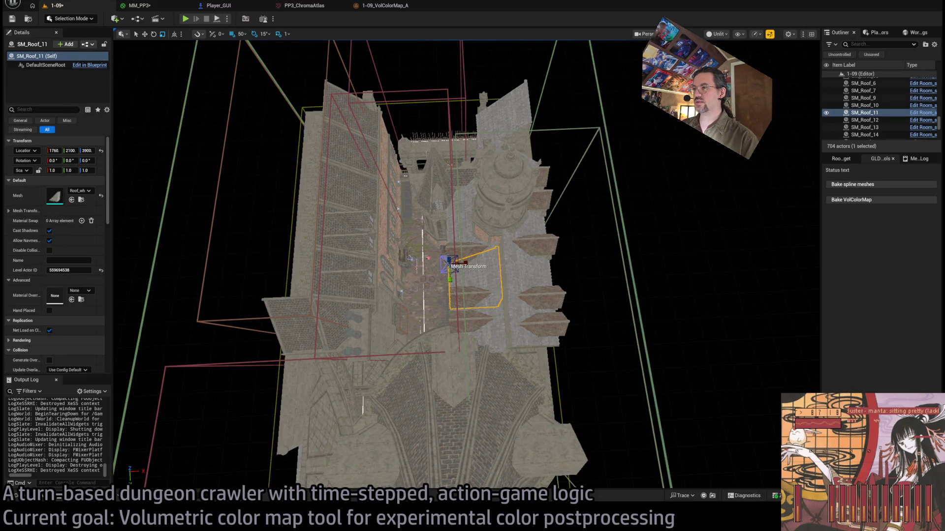
{"action": "left_click", "coordinate": [462, 282]}
{"action": "mouse_move", "coordinate": [499, 280]}
{"action": "left_mouse_down"}
{"action": "mouse_move", "coordinate": [467, 283]}
{"action": "mouse_move", "coordinate": [493, 284]}
{"action": "left_mouse_up"}
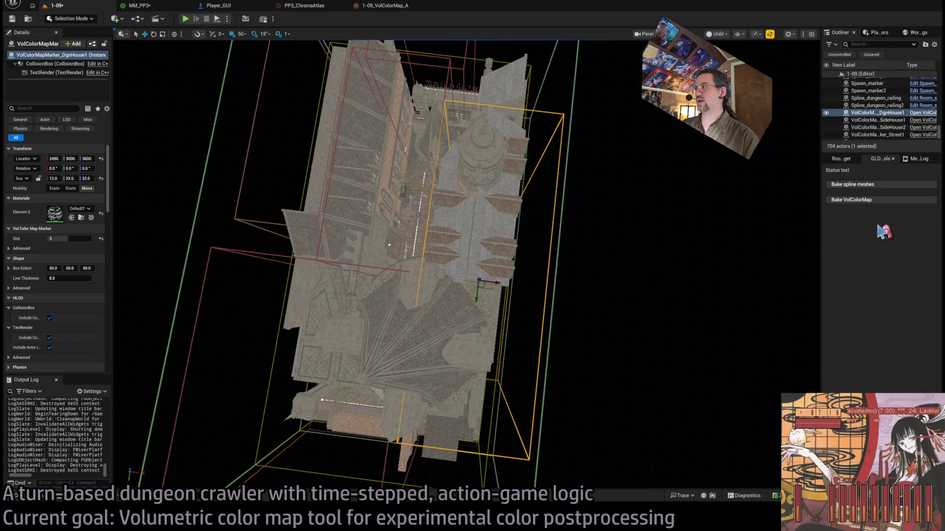
Run Bake VolColorMap, select VolColorMap_Volume, and play-test a couple of turns in level 1-09
{"action": "left_click", "coordinate": [870, 200]}
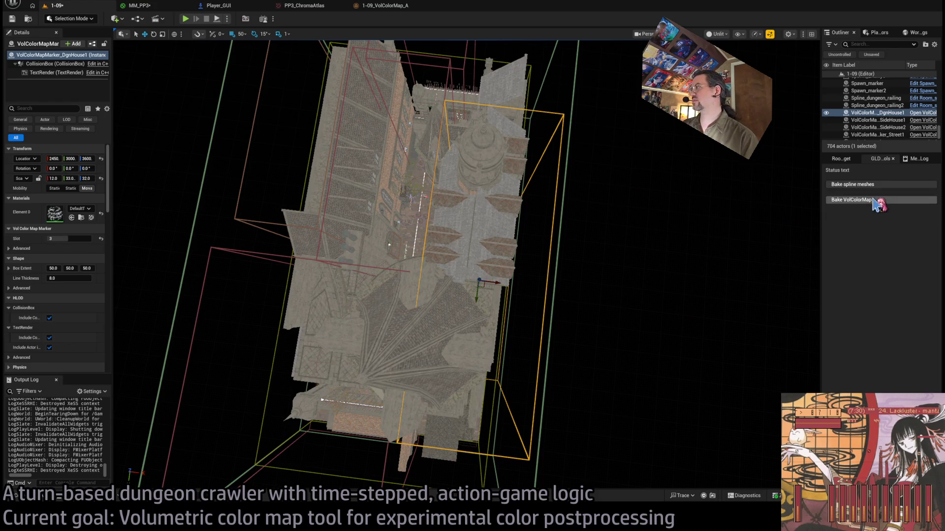
{"action": "left_click", "coordinate": [561, 182]}
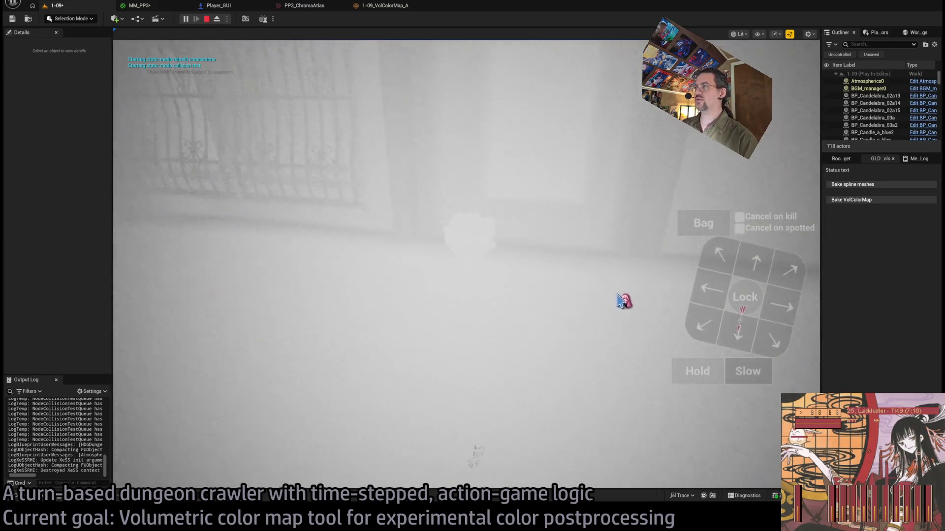
{"action": "mouse_move", "coordinate": [382, 321]}
{"action": "left_mouse_down"}
{"action": "mouse_move", "coordinate": [359, 312]}
{"action": "mouse_move", "coordinate": [466, 326]}
{"action": "mouse_move", "coordinate": [369, 361]}
{"action": "mouse_move", "coordinate": [308, 340]}
{"action": "mouse_move", "coordinate": [386, 344]}
{"action": "mouse_move", "coordinate": [453, 190]}
{"action": "mouse_move", "coordinate": [473, 101]}
{"action": "mouse_move", "coordinate": [521, 212]}
{"action": "mouse_move", "coordinate": [359, 221]}
{"action": "mouse_move", "coordinate": [502, 331]}
{"action": "mouse_move", "coordinate": [621, 334]}
{"action": "left_mouse_up"}
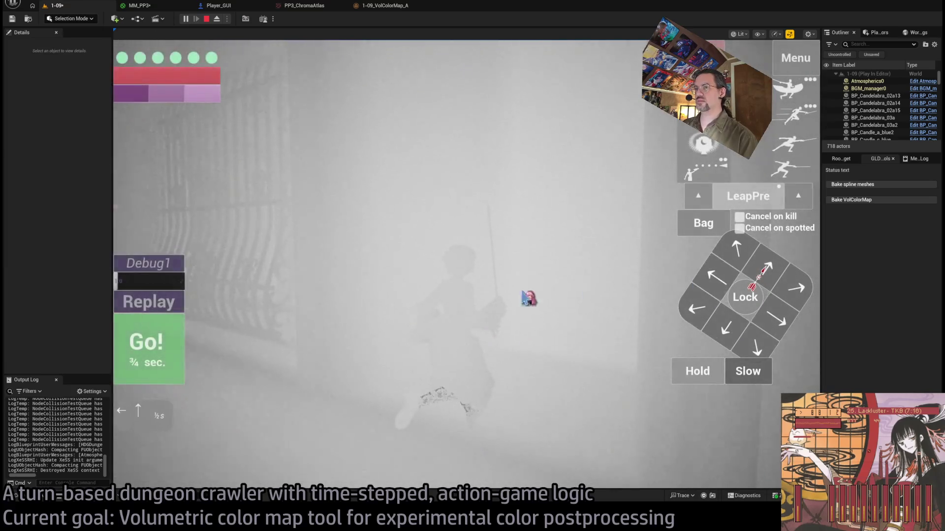
{"action": "left_click", "coordinate": [172, 350]}
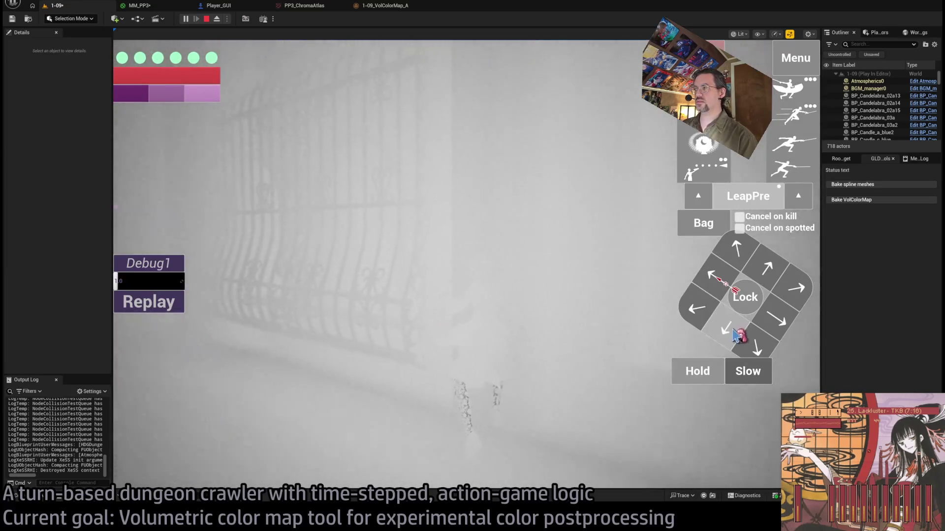
{"action": "left_click", "coordinate": [186, 357]}
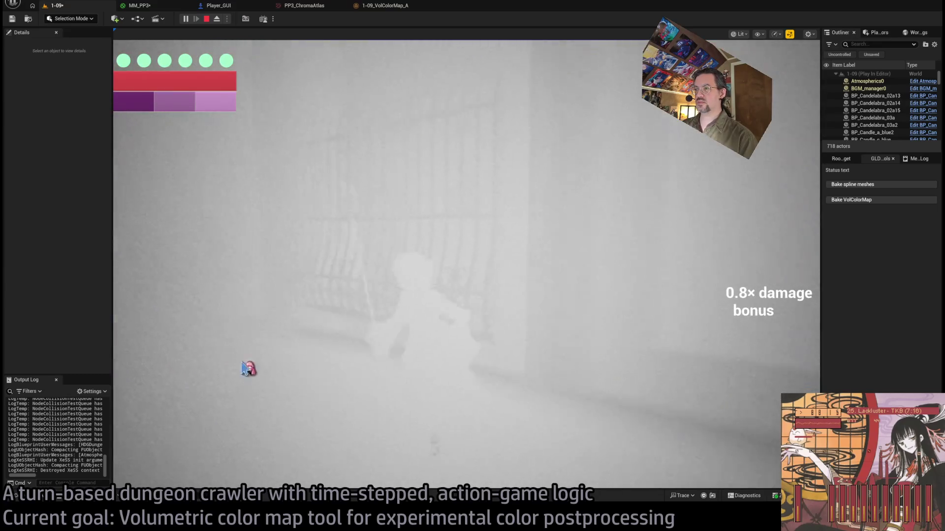
{"action": "left_click_drag", "start_coordinate": [253, 349], "coordinate": [412, 302]}
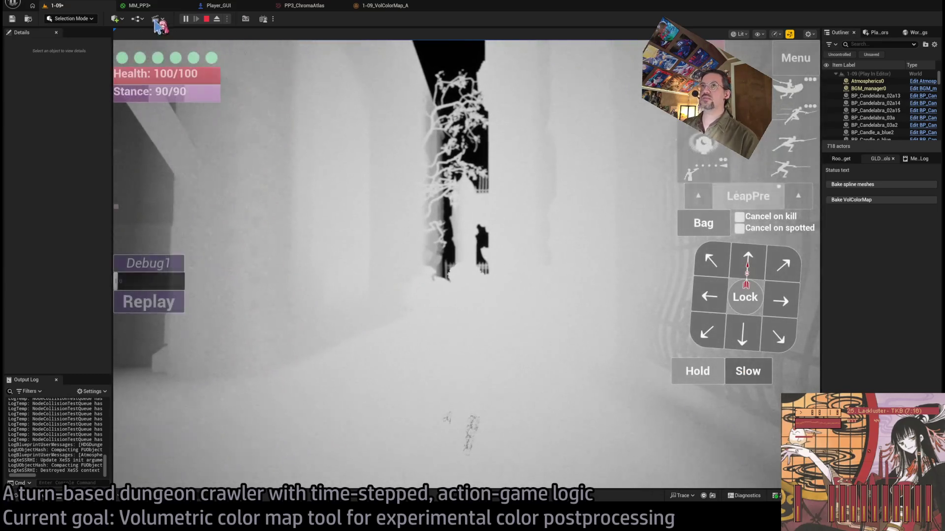
{"action": "left_click", "coordinate": [139, 6]}
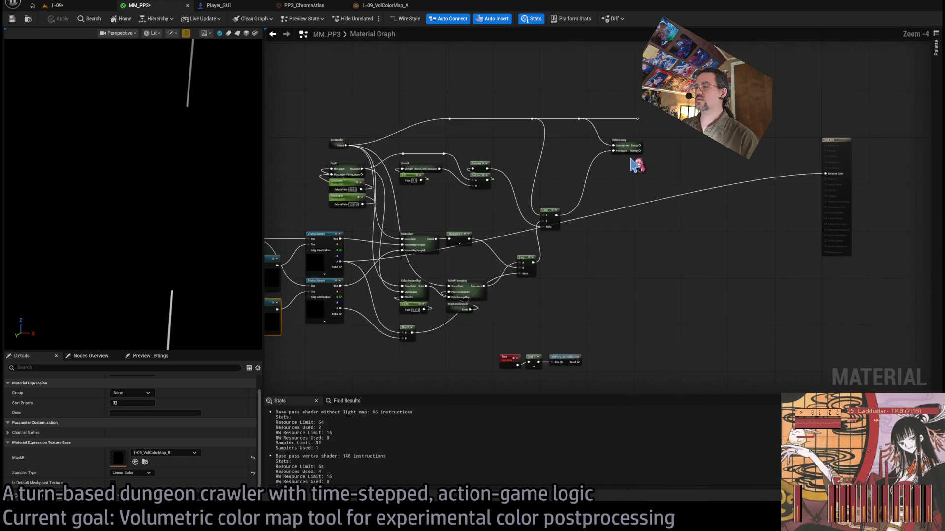
Wire PulseDebug into MM_PP3's Emissive Color and apply the material
{"action": "left_click_drag", "start_coordinate": [639, 152], "coordinate": [827, 173]}
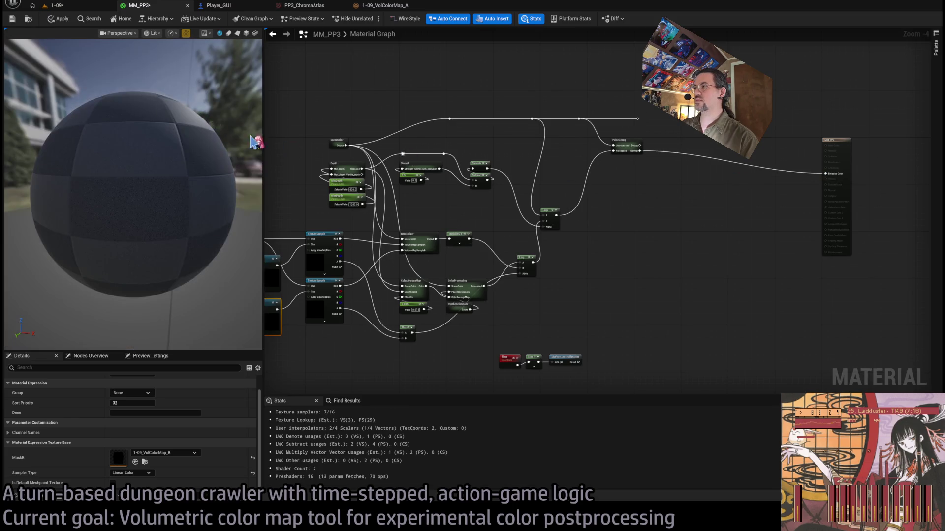
{"action": "left_click", "coordinate": [63, 21]}
{"action": "left_click", "coordinate": [55, 6]}
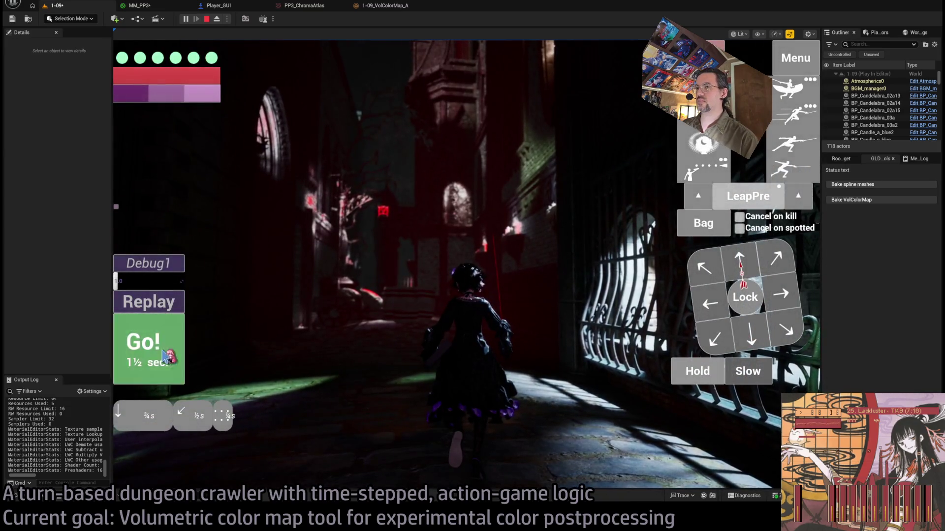
Play two turns in the recolored level, including a backward move, then view Player_GUI
{"action": "left_click", "coordinate": [169, 358]}
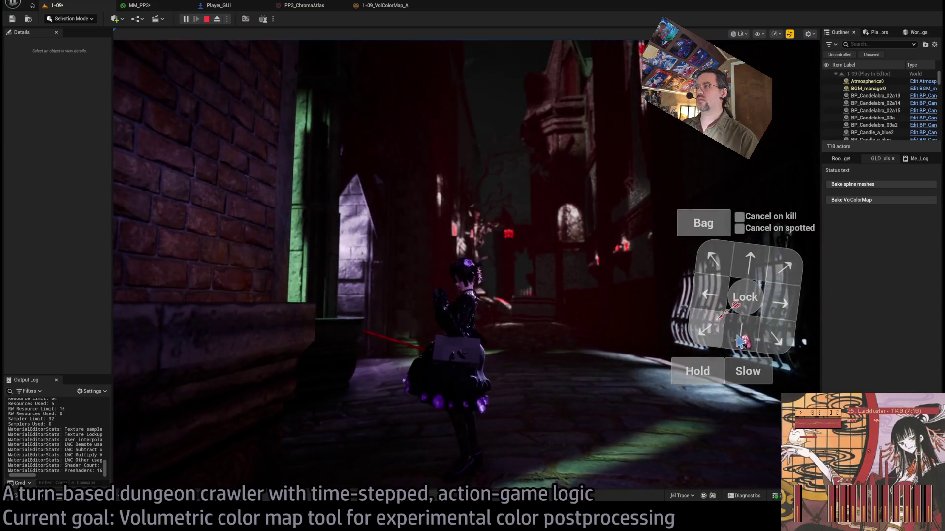
{"action": "left_click", "coordinate": [741, 341]}
{"action": "left_click", "coordinate": [169, 354]}
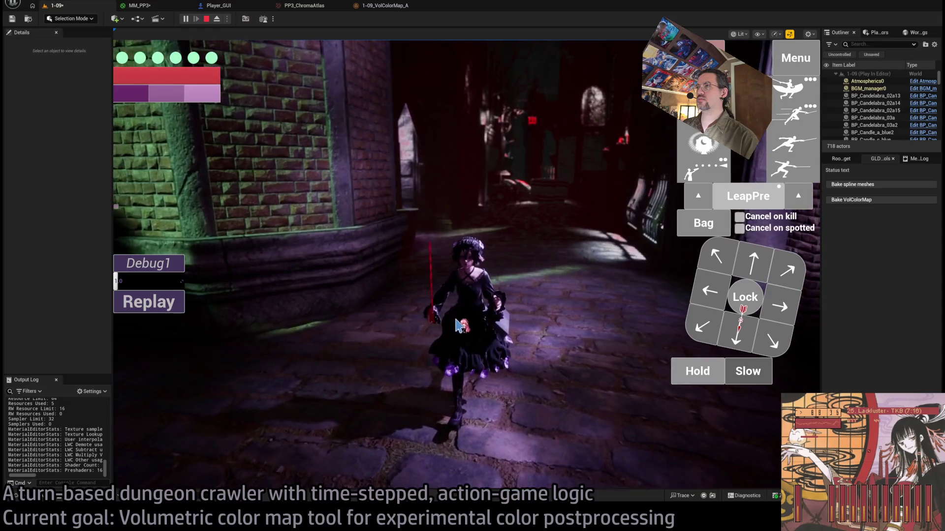
{"action": "left_click", "coordinate": [293, 12]}
{"action": "left_click", "coordinate": [249, 7]}
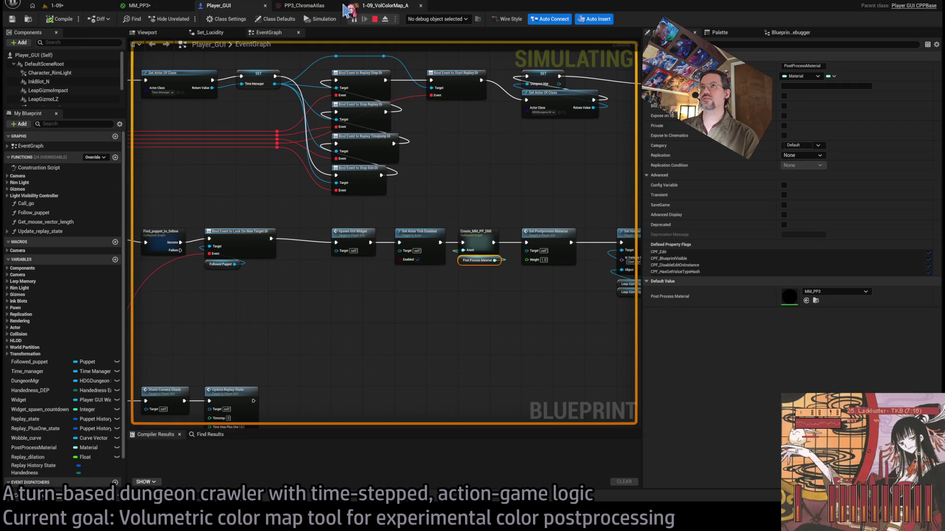
Zoom into MM_PP3's Recolorizer node and the MaskA and MaskB texture samples feeding it
{"action": "left_click", "coordinate": [160, 7]}
{"action": "scroll", "coordinate": [507, 220], "scroll_direction": "up", "scroll_amount": 3}
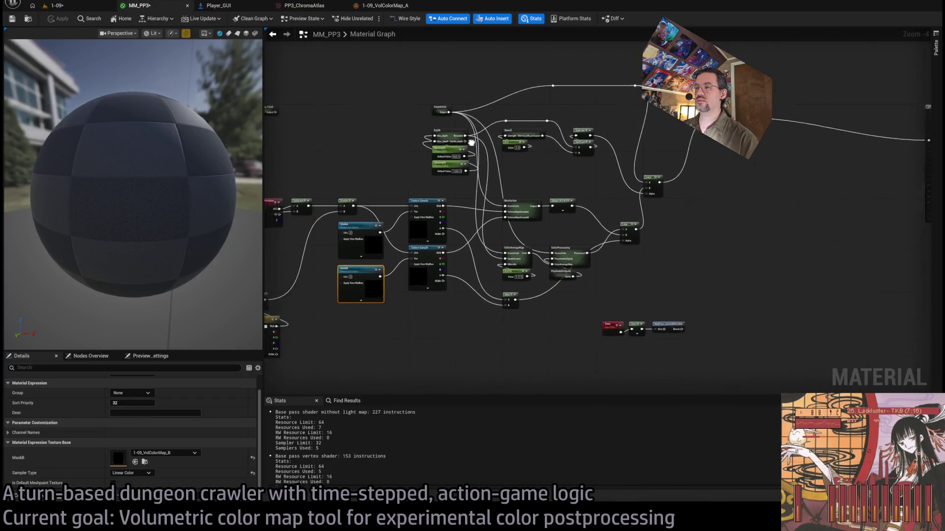
{"action": "scroll", "coordinate": [611, 196], "scroll_direction": "up", "scroll_amount": 1}
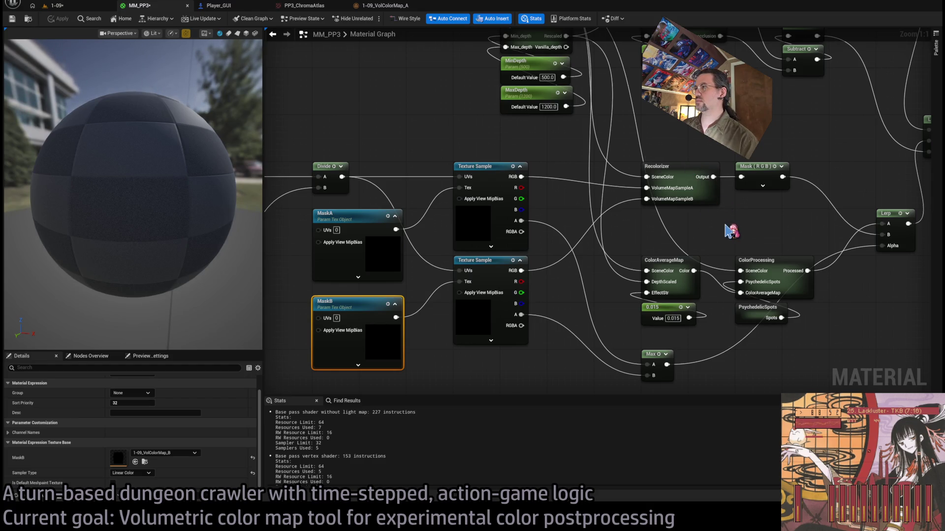
{"action": "double_click", "coordinate": [678, 171]}
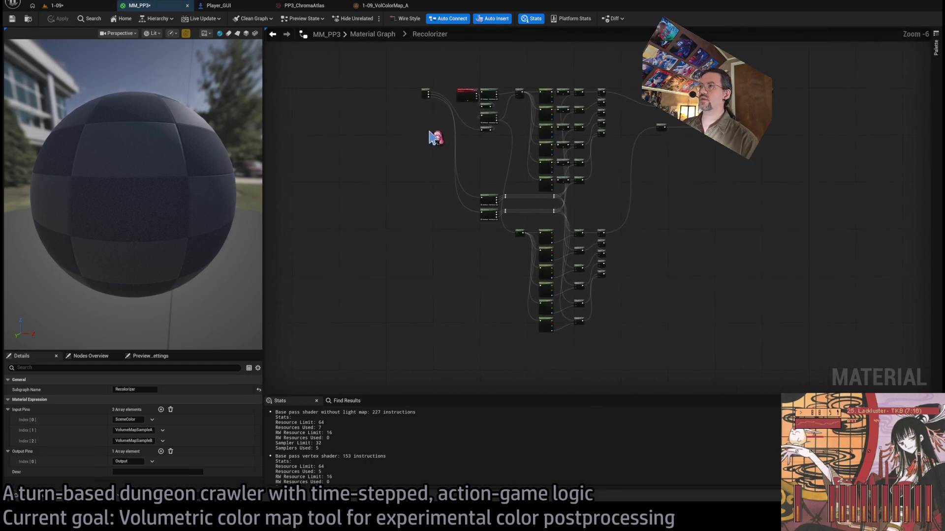
{"action": "scroll", "coordinate": [566, 196], "scroll_direction": "up", "scroll_amount": 5}
{"action": "mouse_move", "coordinate": [550, 205]}
{"action": "left_mouse_down"}
{"action": "mouse_move", "coordinate": [456, 120]}
{"action": "mouse_move", "coordinate": [424, 50]}
{"action": "mouse_move", "coordinate": [525, 338]}
{"action": "mouse_move", "coordinate": [554, 249]}
{"action": "mouse_move", "coordinate": [564, 266]}
{"action": "mouse_move", "coordinate": [502, 192]}
{"action": "mouse_move", "coordinate": [485, 139]}
{"action": "mouse_move", "coordinate": [512, 205]}
{"action": "mouse_move", "coordinate": [505, 166]}
{"action": "left_mouse_up"}
{"action": "left_click_drag", "start_coordinate": [581, 107], "coordinate": [569, 304]}
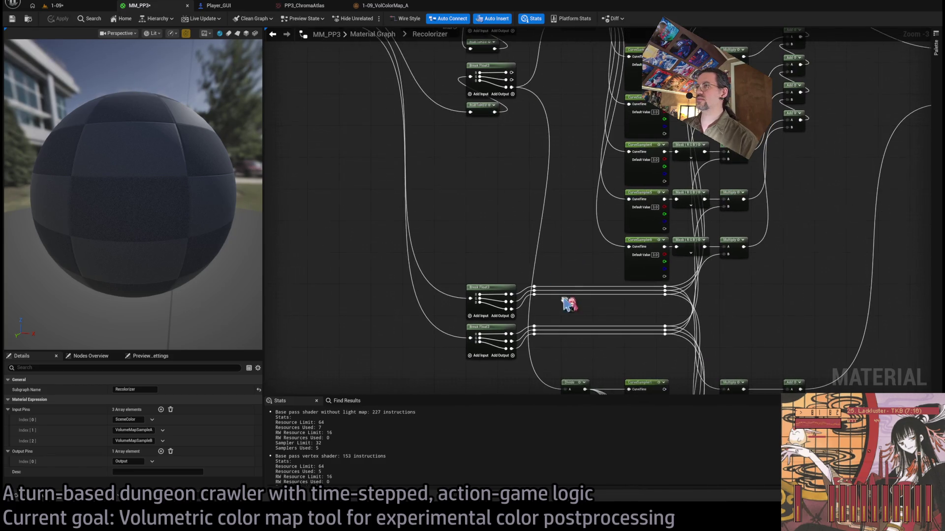
{"action": "mouse_move", "coordinate": [565, 149]}
{"action": "left_mouse_down"}
{"action": "mouse_move", "coordinate": [518, 262]}
{"action": "mouse_move", "coordinate": [451, 221]}
{"action": "mouse_move", "coordinate": [451, 168]}
{"action": "left_mouse_up"}
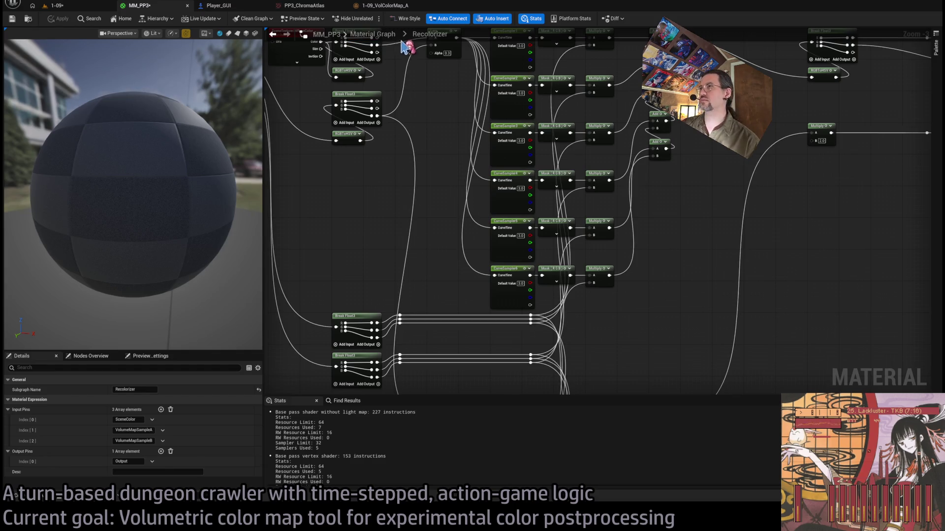
{"action": "left_click", "coordinate": [373, 34]}
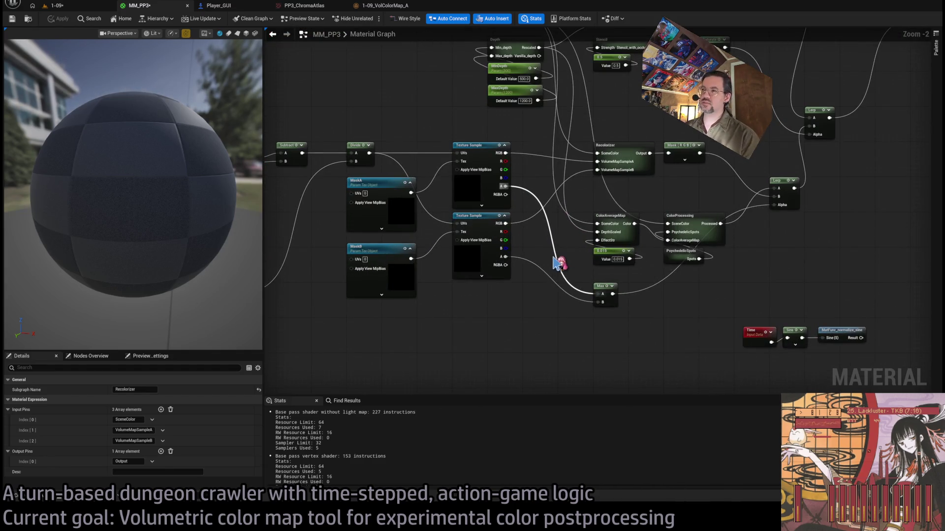
Insert a Power node with exponent 0.5 between the Max output and the Lerp Alpha pin
{"action": "mouse_move", "coordinate": [657, 281]}
{"action": "left_mouse_down"}
{"action": "mouse_move", "coordinate": [654, 300]}
{"action": "mouse_move", "coordinate": [593, 270]}
{"action": "mouse_move", "coordinate": [534, 304]}
{"action": "mouse_move", "coordinate": [628, 217]}
{"action": "mouse_move", "coordinate": [670, 237]}
{"action": "mouse_move", "coordinate": [658, 249]}
{"action": "mouse_move", "coordinate": [644, 180]}
{"action": "left_mouse_up"}
{"action": "scroll", "coordinate": [623, 217], "scroll_direction": "up", "scroll_amount": 2}
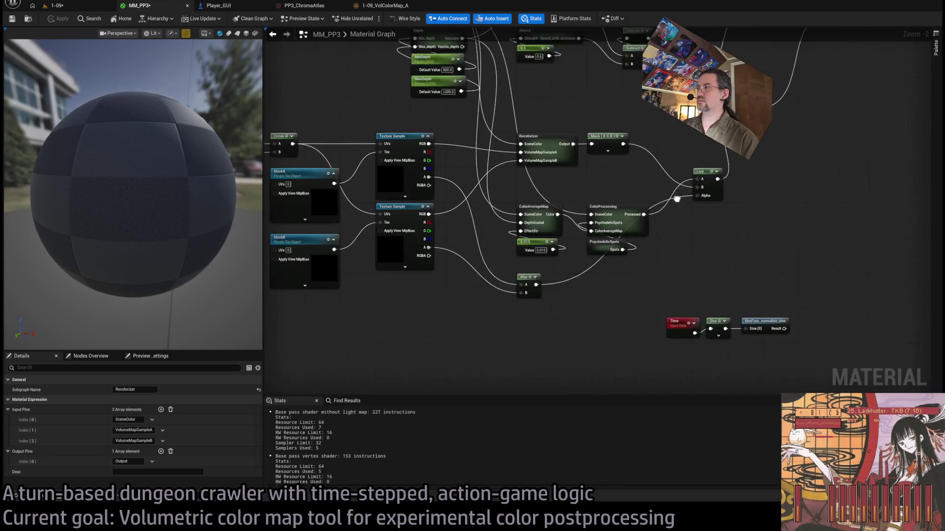
{"action": "left_click_drag", "start_coordinate": [598, 266], "coordinate": [568, 328]}
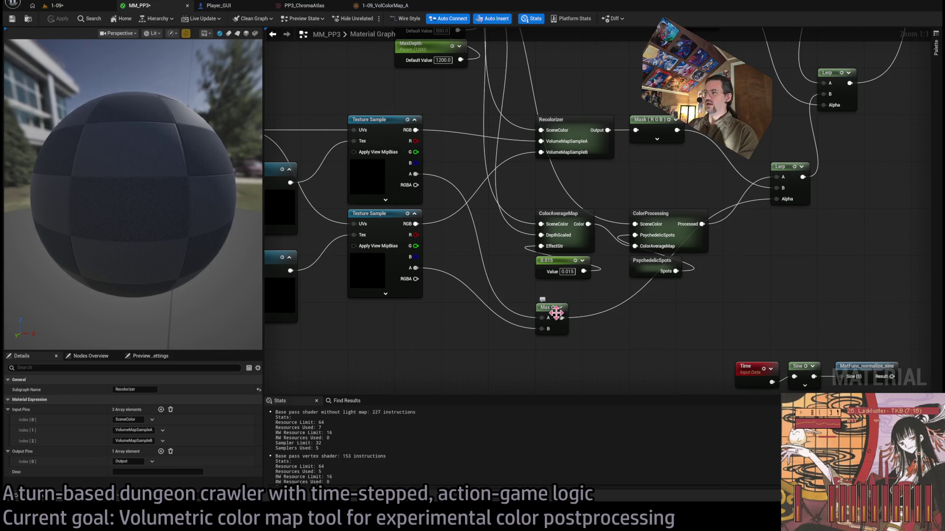
{"action": "left_click_drag", "start_coordinate": [561, 318], "coordinate": [621, 355]}
{"action": "key", "text": "e"}
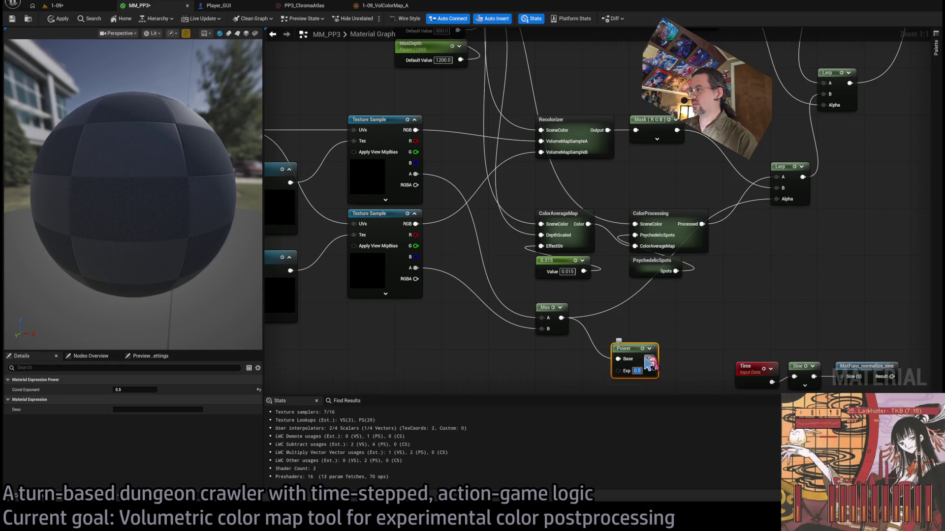
{"action": "mouse_move", "coordinate": [649, 358]}
{"action": "left_mouse_down"}
{"action": "mouse_move", "coordinate": [699, 296]}
{"action": "mouse_move", "coordinate": [635, 322]}
{"action": "mouse_move", "coordinate": [636, 354]}
{"action": "mouse_move", "coordinate": [792, 221]}
{"action": "mouse_move", "coordinate": [784, 200]}
{"action": "left_mouse_up"}
{"action": "left_click_drag", "start_coordinate": [615, 338], "coordinate": [598, 309]}
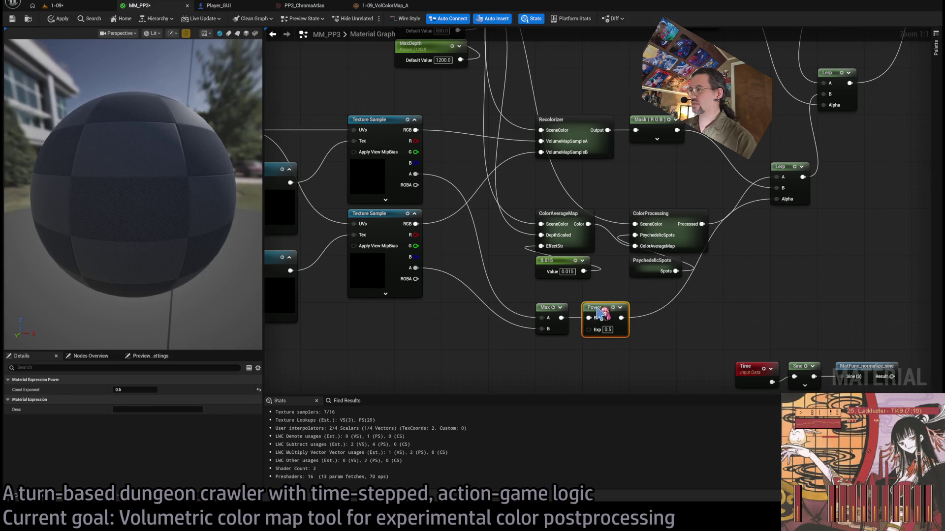
{"action": "left_click", "coordinate": [57, 5]}
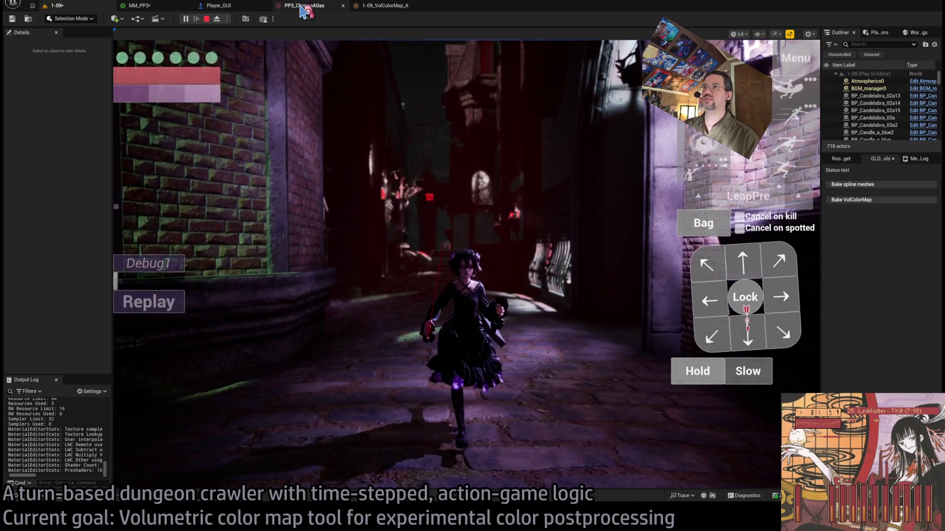
Expand Base_classes in the Content Drawer and show the PP3_ChromaAtlas curve atlas
{"action": "left_click", "coordinate": [22, 496]}
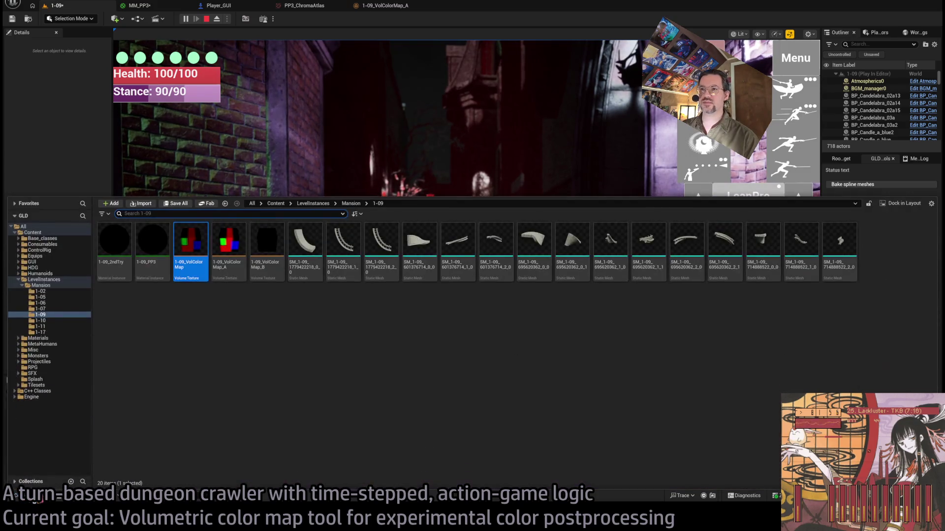
{"action": "left_click", "coordinate": [21, 239]}
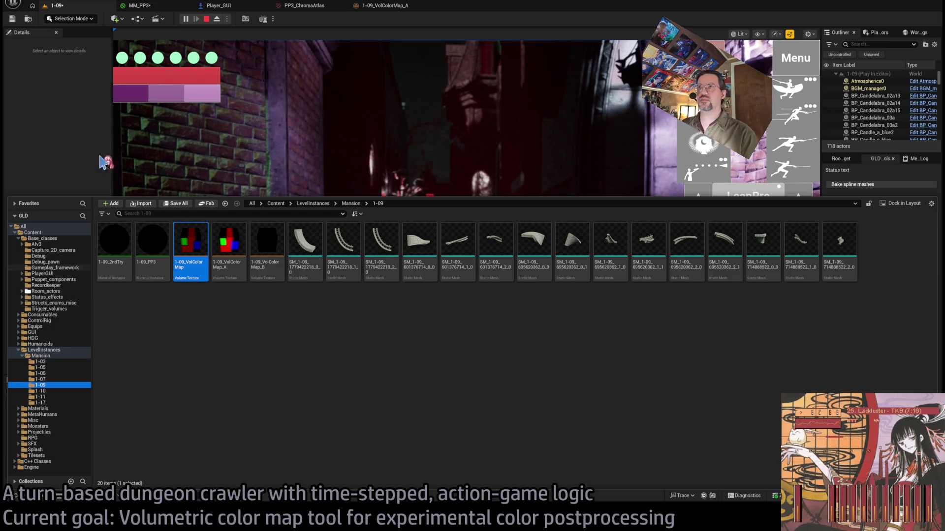
{"action": "left_click", "coordinate": [294, 9]}
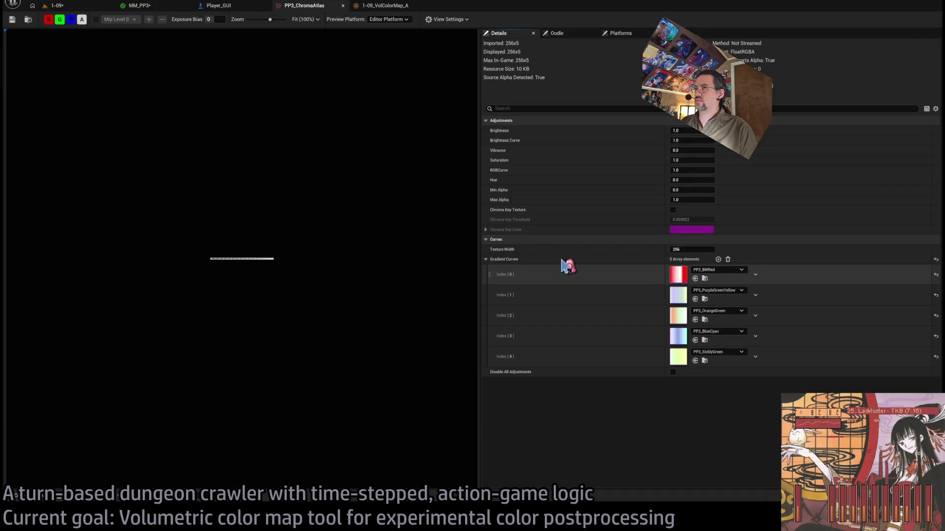
Set the blue and green values of PP3_BWRed's start key to 1, making it white
{"action": "scroll", "coordinate": [512, 174], "scroll_direction": "down", "scroll_amount": 3}
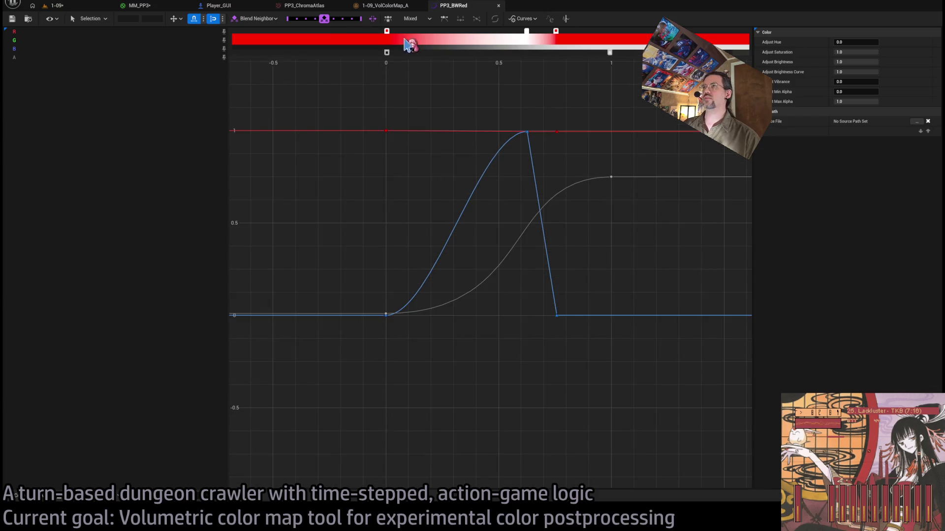
{"action": "left_click", "coordinate": [386, 32]}
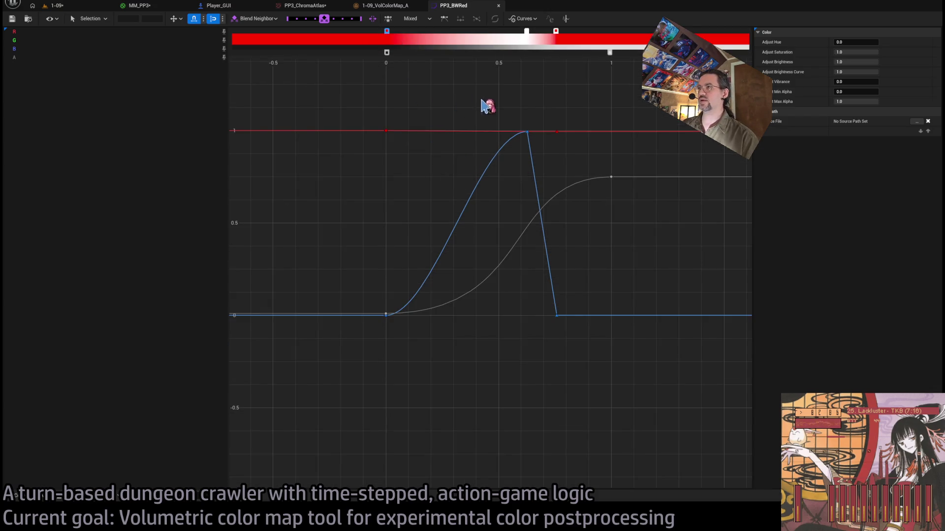
{"action": "key", "text": "ctrl+z"}
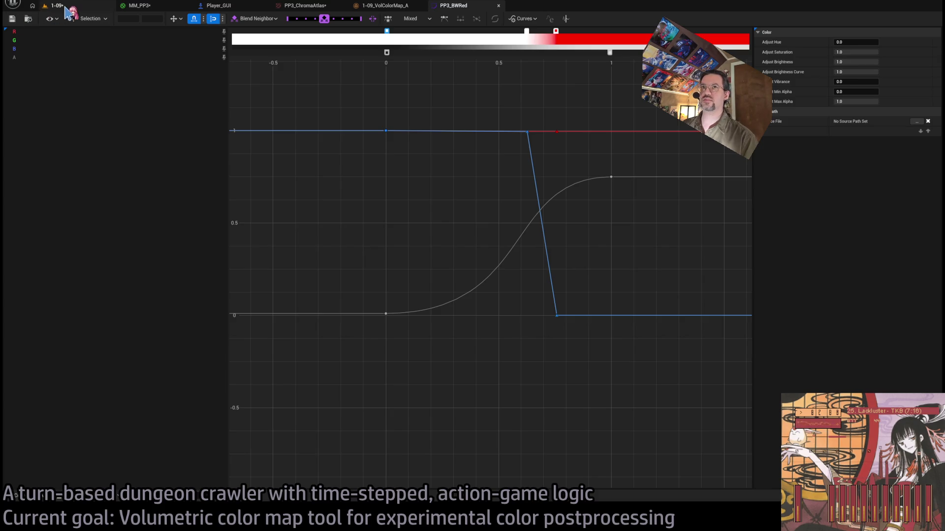
{"action": "left_click", "coordinate": [65, 7]}
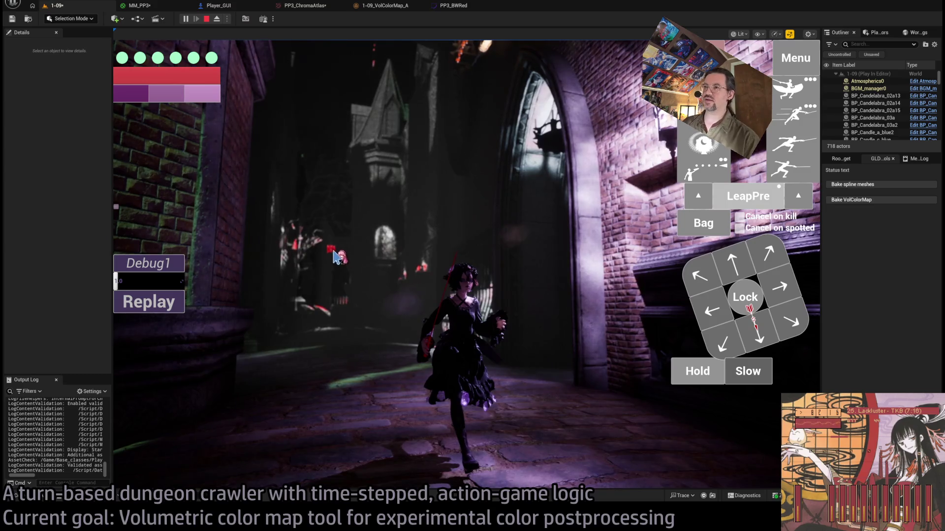
Play a move turn, then review the MM_PP3, Player_GUI, PP3_ChromaAtlas and 1-09_VolColorMap_A assets
{"action": "left_click", "coordinate": [331, 141]}
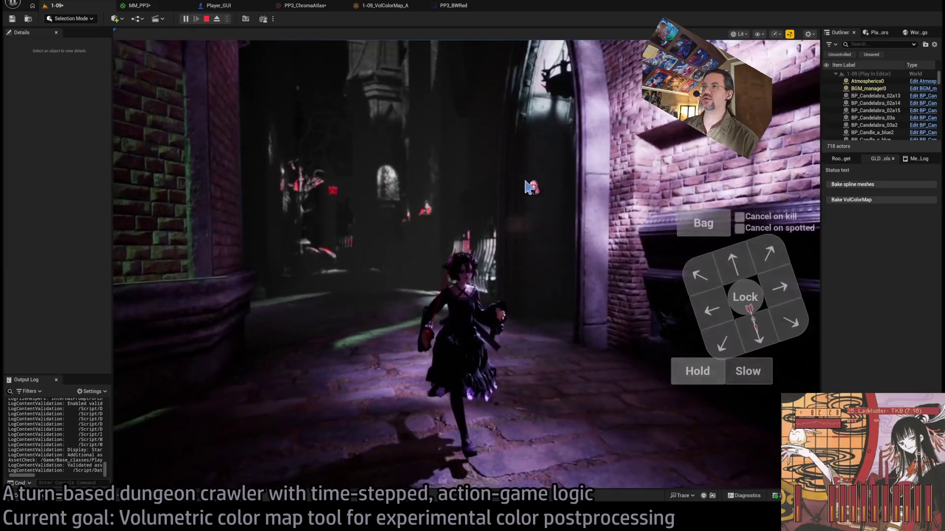
{"action": "left_click", "coordinate": [163, 342]}
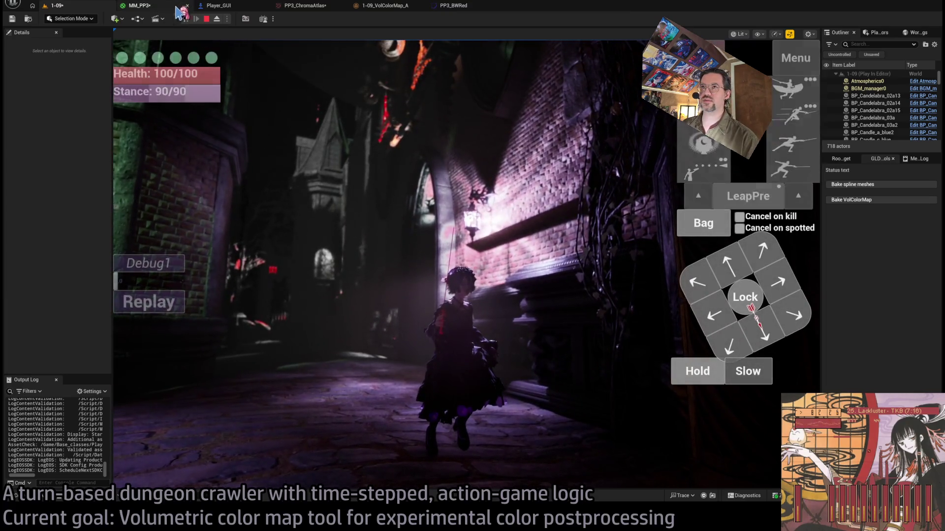
{"action": "left_click", "coordinate": [164, 8]}
{"action": "left_click", "coordinate": [216, 5]}
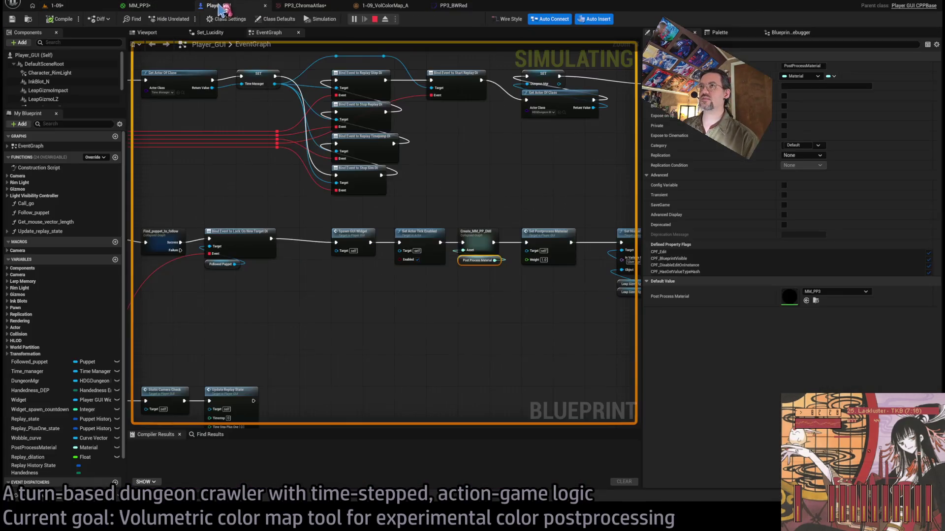
{"action": "left_click", "coordinate": [306, 6]}
{"action": "left_click", "coordinate": [383, 6]}
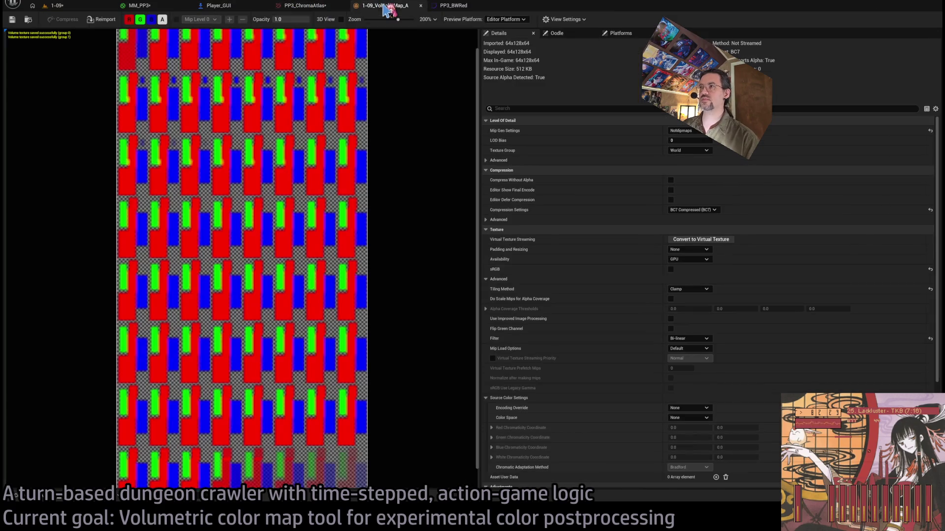
{"action": "left_click", "coordinate": [260, 9]}
Move PP3_BWRed's red falloff key to time 1.0 and set the first key value to 0.005
{"action": "left_click", "coordinate": [456, 6]}
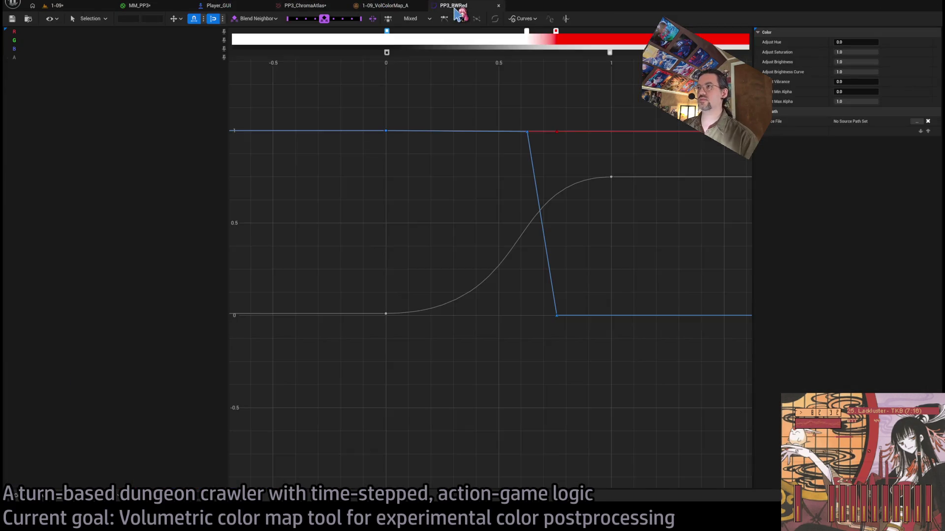
{"action": "mouse_move", "coordinate": [556, 32]}
{"action": "left_mouse_down"}
{"action": "mouse_move", "coordinate": [641, 46]}
{"action": "mouse_move", "coordinate": [614, 49]}
{"action": "left_mouse_up"}
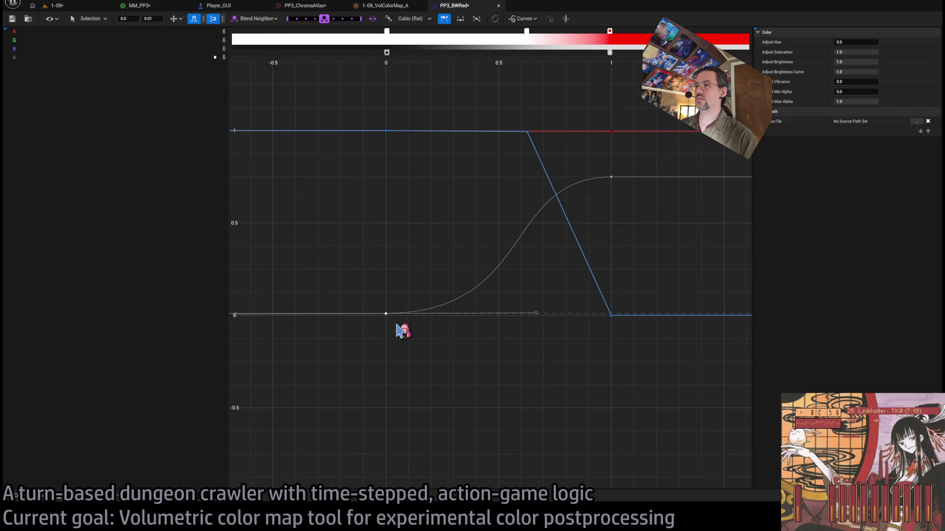
{"action": "scroll", "coordinate": [392, 327], "scroll_direction": "up", "scroll_amount": 2}
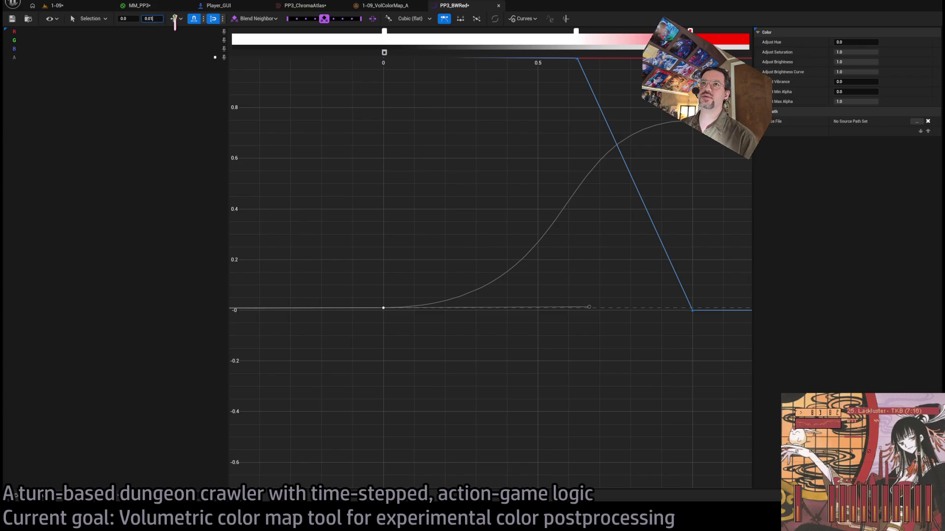
{"action": "type", "text": "5"}
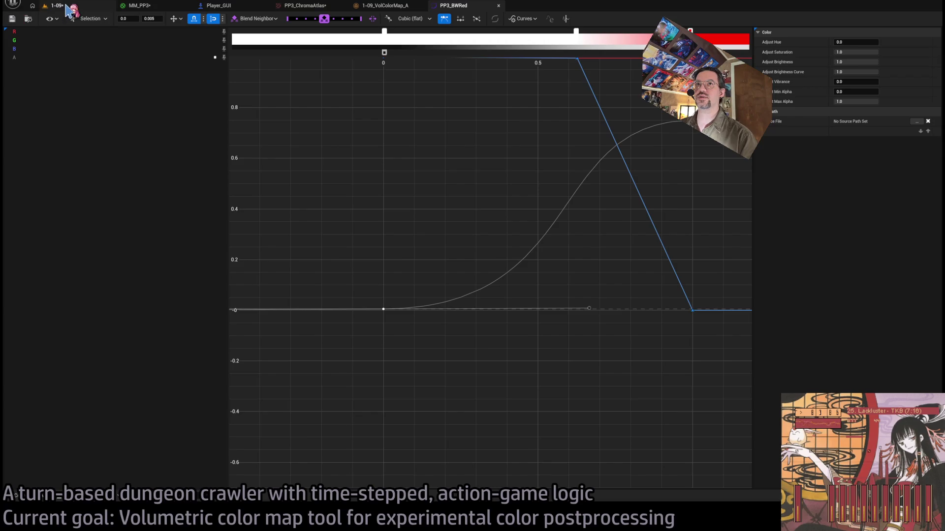
{"action": "left_click", "coordinate": [68, 7]}
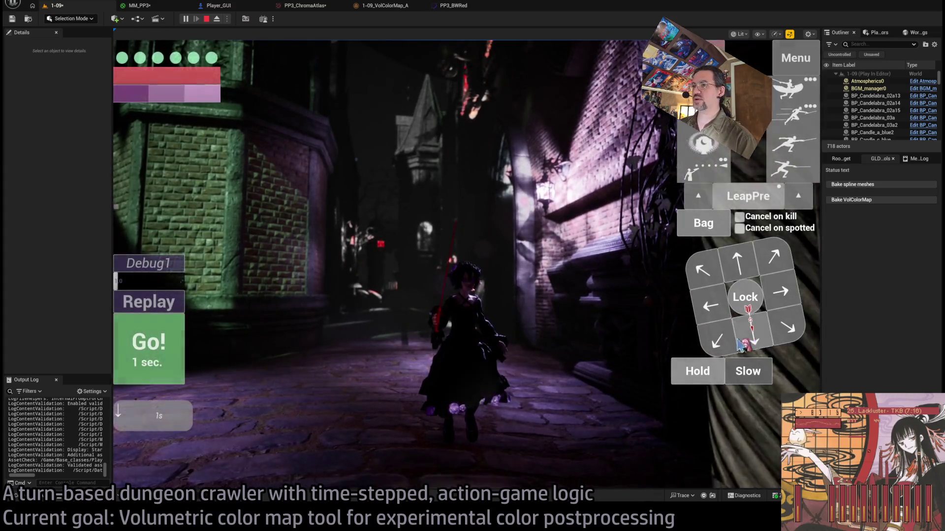
Queue four forward moves for the character and run them
{"action": "left_click", "coordinate": [162, 351]}
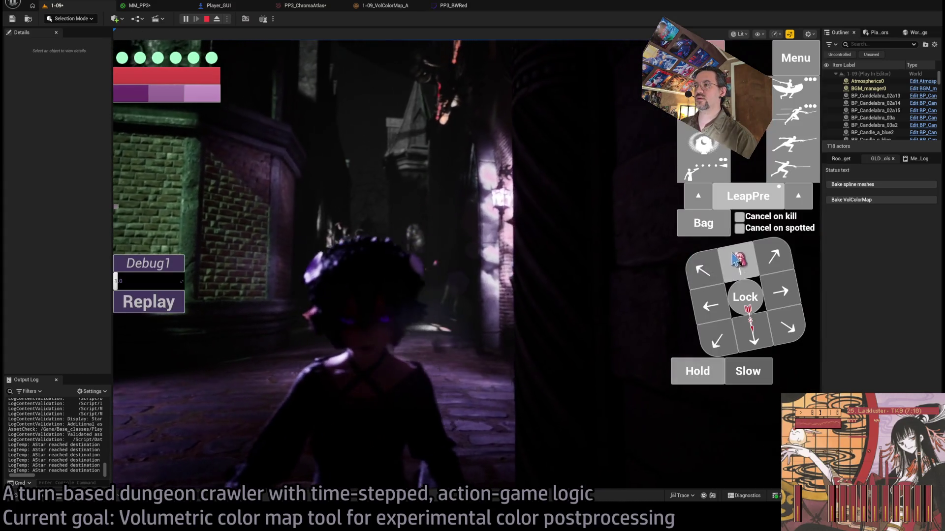
{"action": "left_click", "coordinate": [736, 266]}
{"action": "left_click", "coordinate": [737, 265]}
{"action": "left_click", "coordinate": [737, 266]}
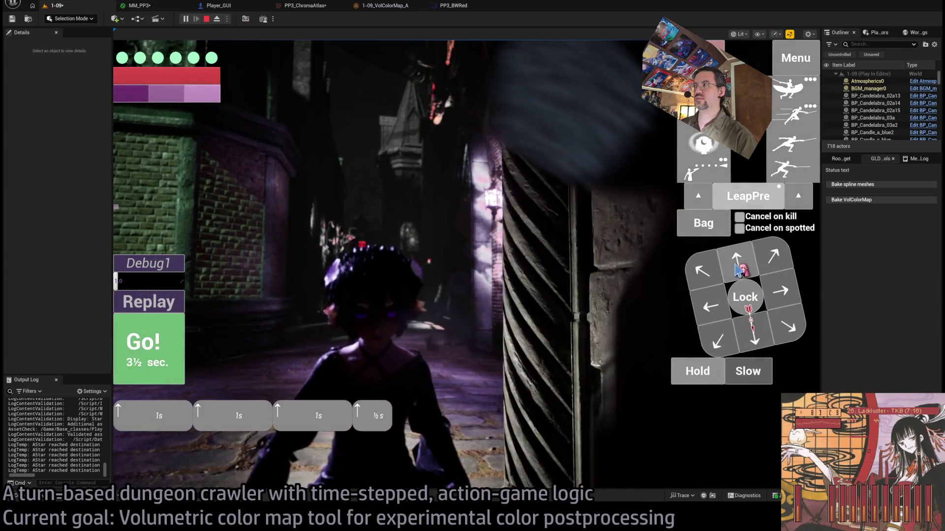
{"action": "left_click", "coordinate": [736, 266]}
{"action": "key", "text": "space"}
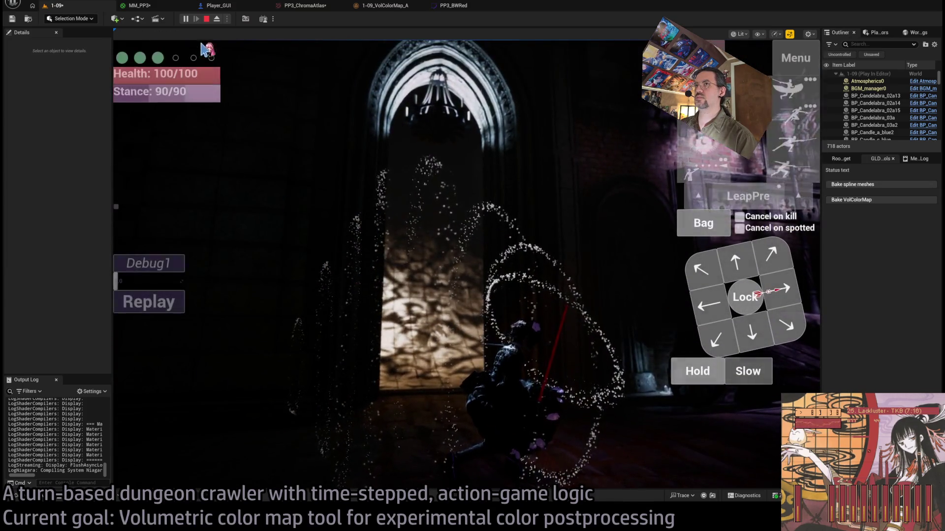
Queue three one-second moves to the left and run the next turns
{"action": "left_click", "coordinate": [738, 277]}
{"action": "left_click", "coordinate": [740, 277]}
{"action": "left_click", "coordinate": [742, 277]}
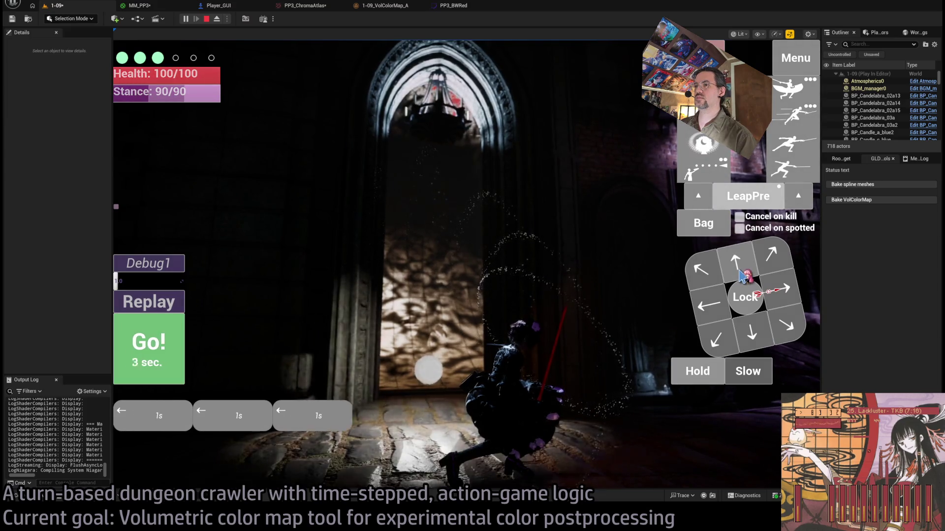
{"action": "left_click", "coordinate": [697, 374]}
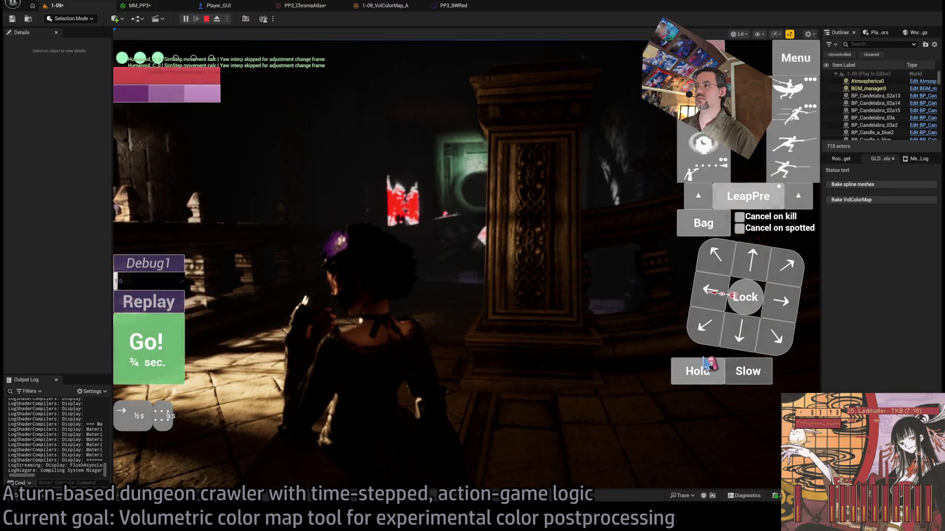
{"action": "left_click", "coordinate": [170, 348]}
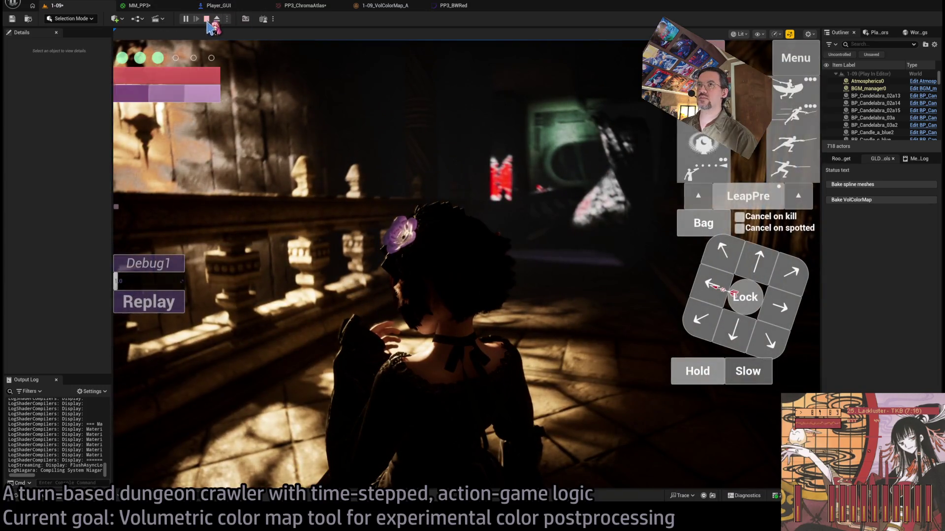
Stop play, then look over MM_PP3, PP3_ChromaAtlas, 1-09_VolColorMap_A and the PP3_BWRed curve
{"action": "left_click", "coordinate": [206, 18]}
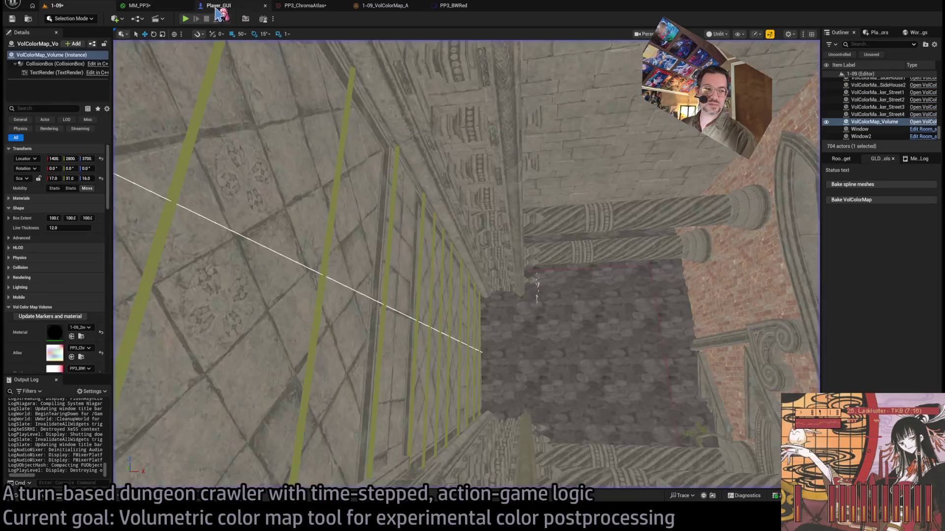
{"action": "left_click", "coordinate": [167, 9]}
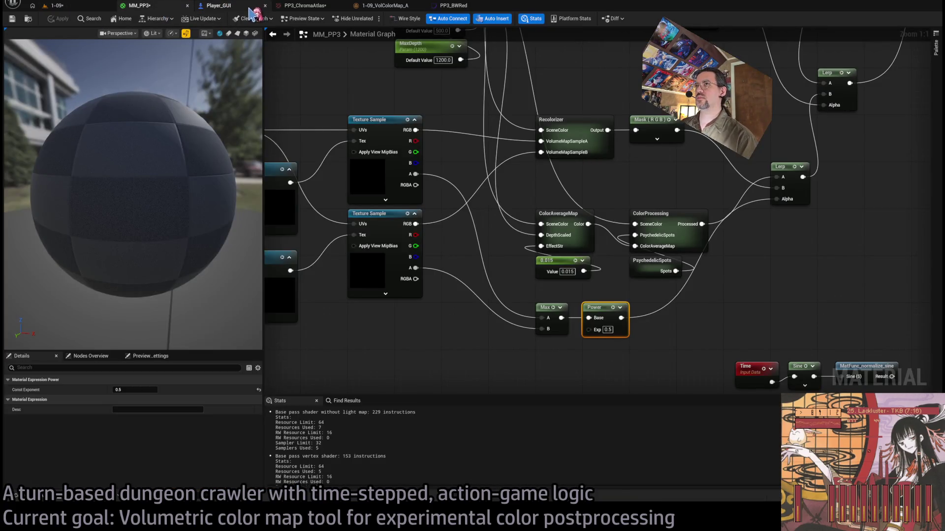
{"action": "scroll", "coordinate": [449, 132], "scroll_direction": "down", "scroll_amount": 2}
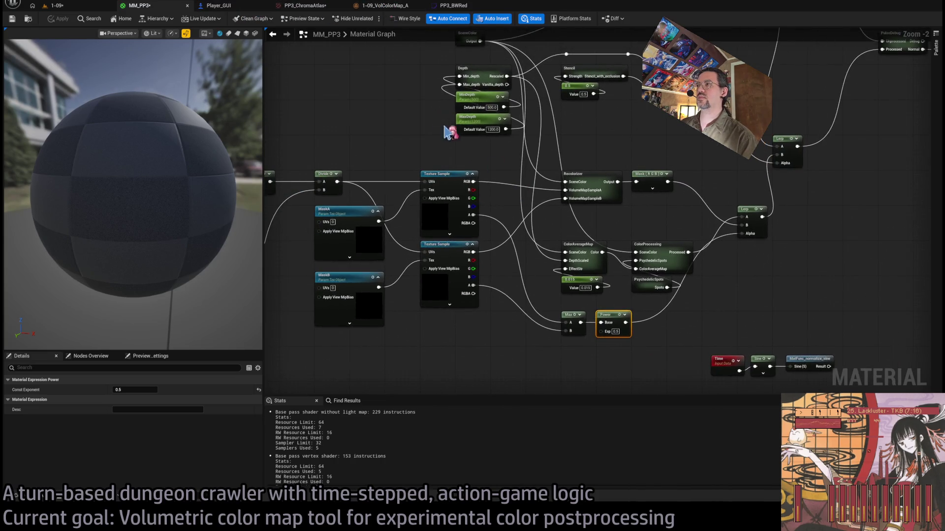
{"action": "left_click", "coordinate": [326, 8]}
{"action": "left_click", "coordinate": [364, 7]}
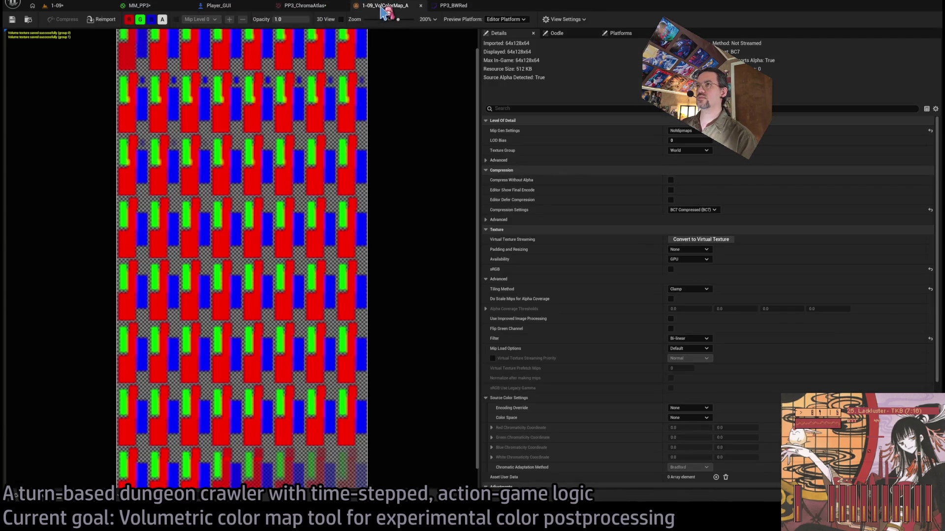
{"action": "left_click", "coordinate": [453, 6]}
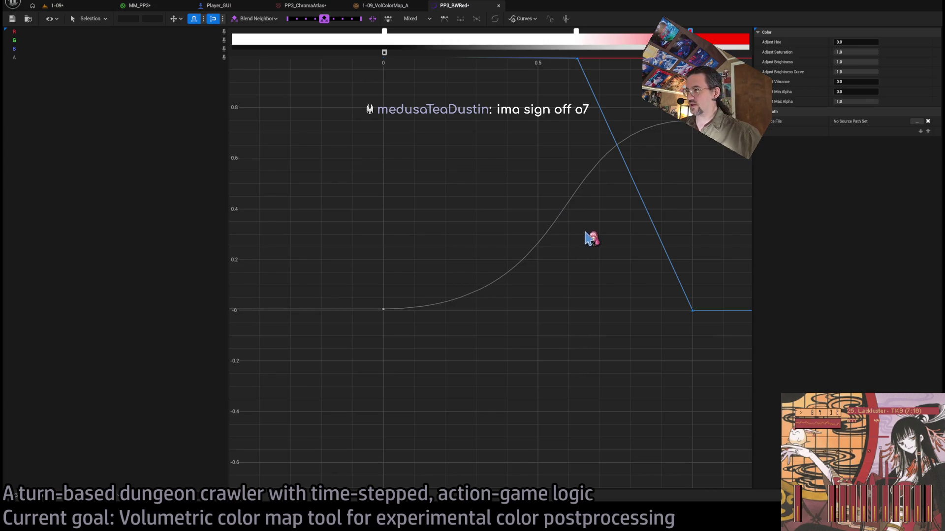
Add a PP3_BWRed key at 0.6 valued 0.4, drop the 1.0 key to 0.15, sloping down
{"action": "middle_click", "coordinate": [573, 218]}
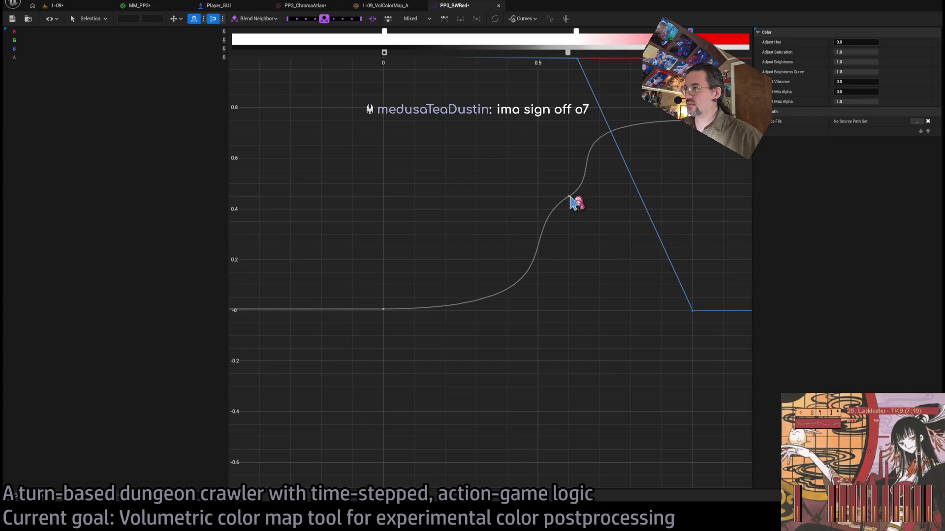
{"action": "left_click_drag", "start_coordinate": [570, 197], "coordinate": [570, 211]}
{"action": "mouse_move", "coordinate": [693, 129]}
{"action": "left_mouse_down"}
{"action": "mouse_move", "coordinate": [686, 236]}
{"action": "mouse_move", "coordinate": [696, 289]}
{"action": "left_mouse_up"}
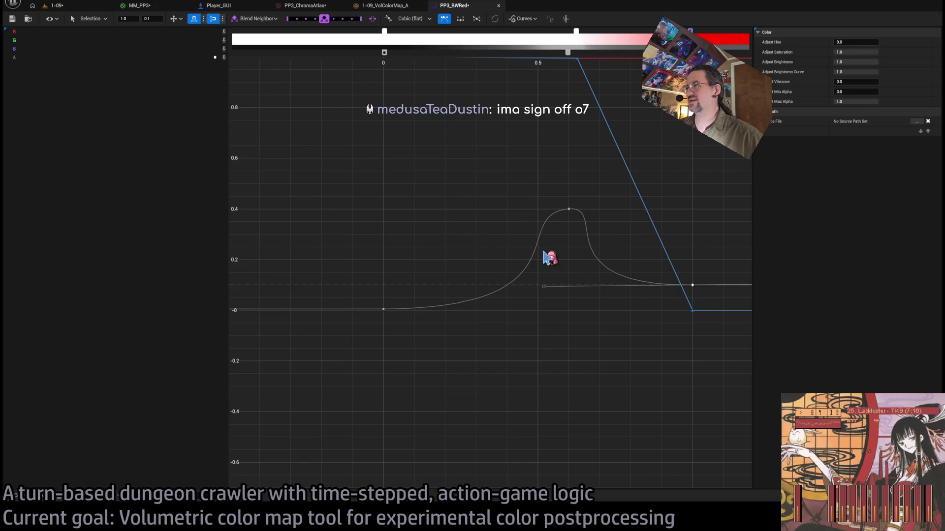
{"action": "left_click_drag", "start_coordinate": [549, 288], "coordinate": [612, 223]}
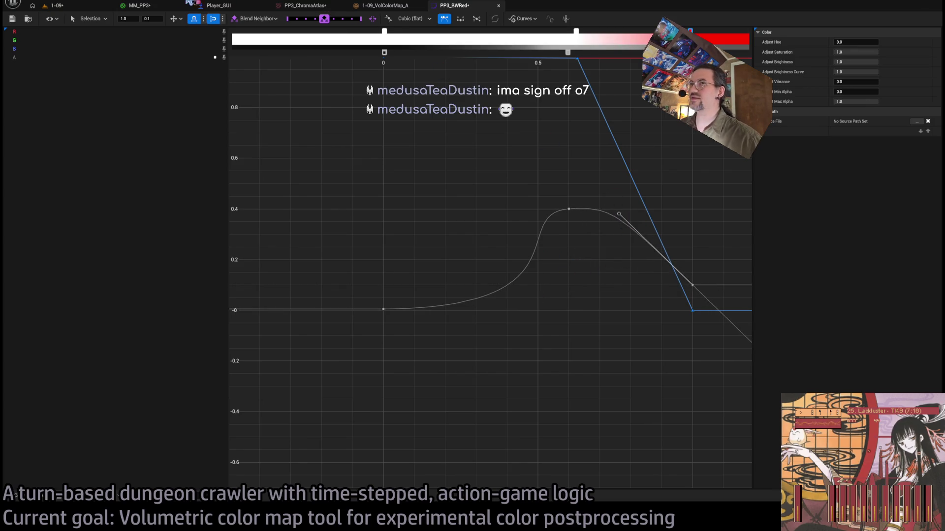
{"action": "left_click", "coordinate": [55, 6]}
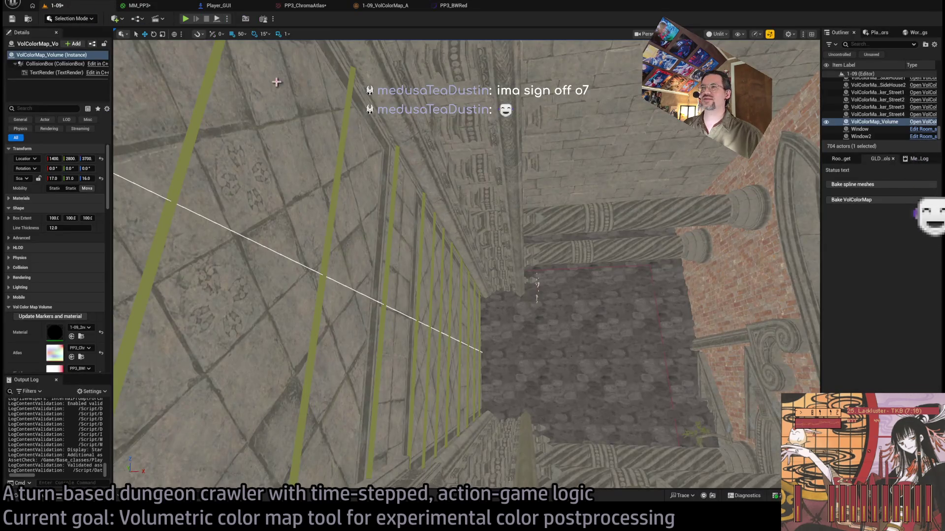
{"action": "left_click", "coordinate": [186, 19]}
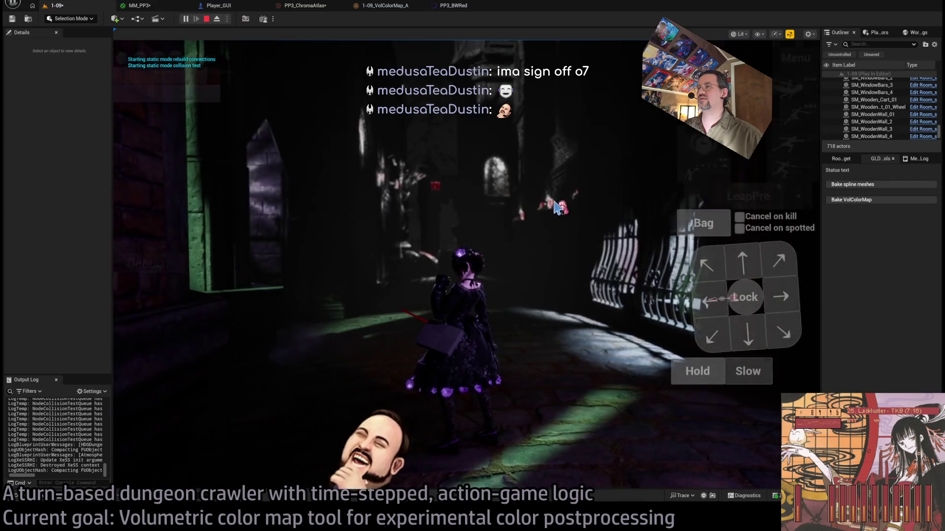
{"action": "left_click", "coordinate": [541, 165]}
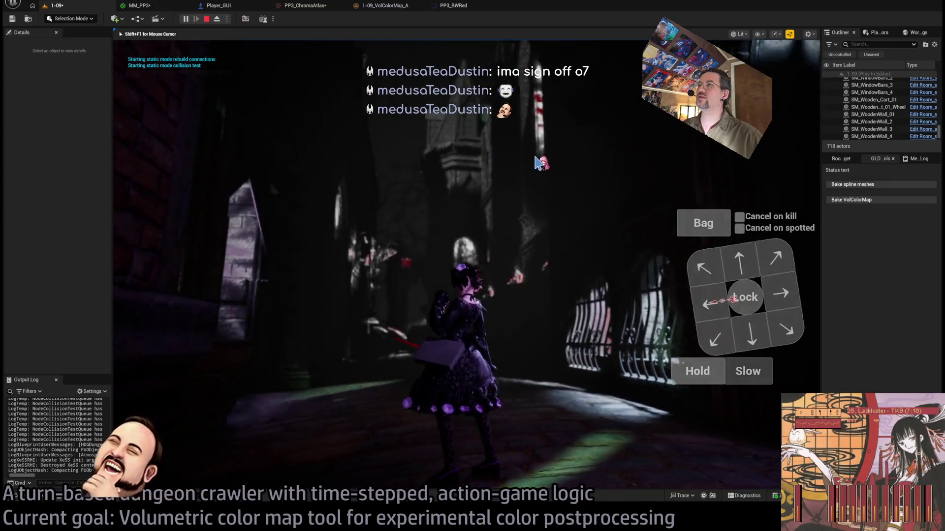
{"action": "key", "text": "shift+F1"}
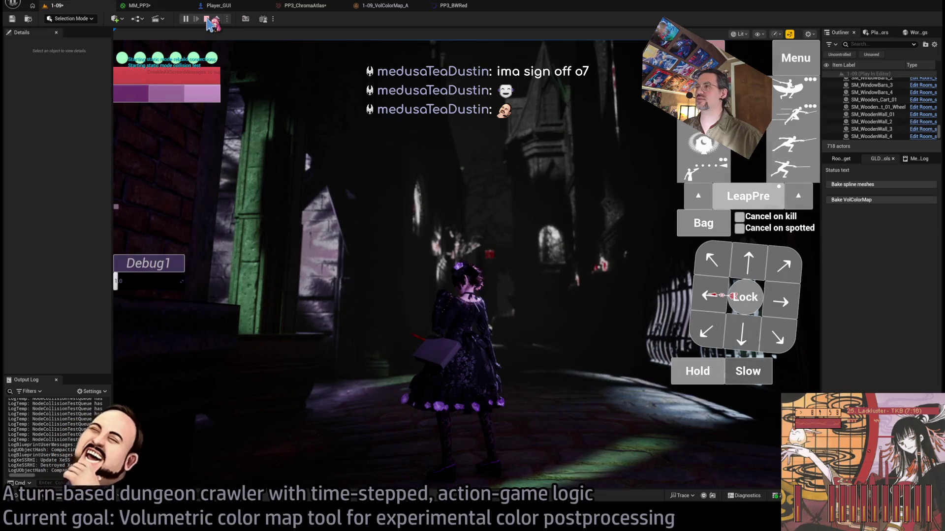
{"action": "left_click", "coordinate": [206, 19]}
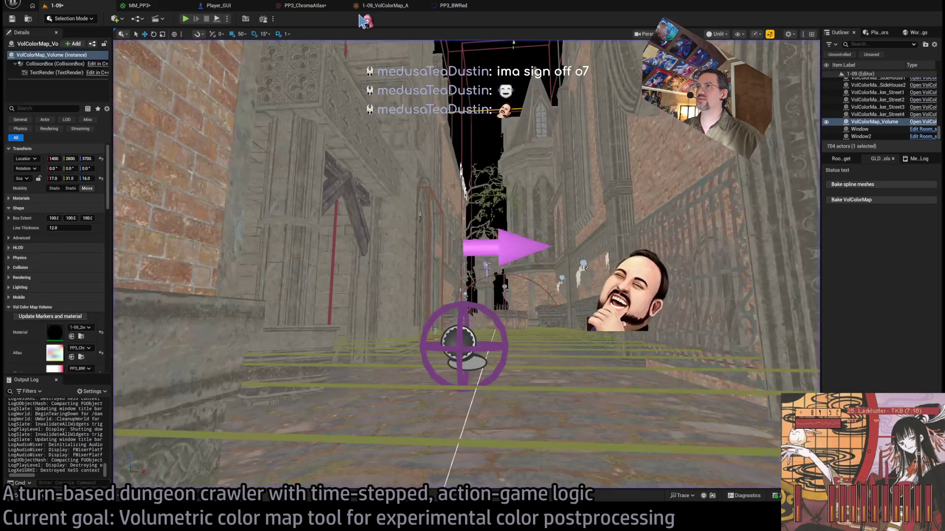
{"action": "left_click", "coordinate": [305, 5]}
{"action": "left_click", "coordinate": [218, 6]}
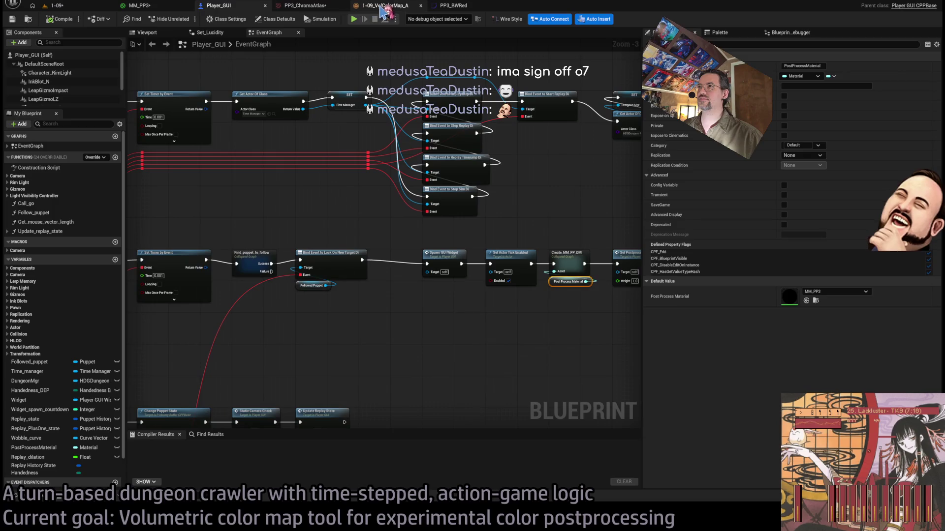
{"action": "left_click", "coordinate": [384, 6]}
{"action": "left_click", "coordinate": [139, 6]}
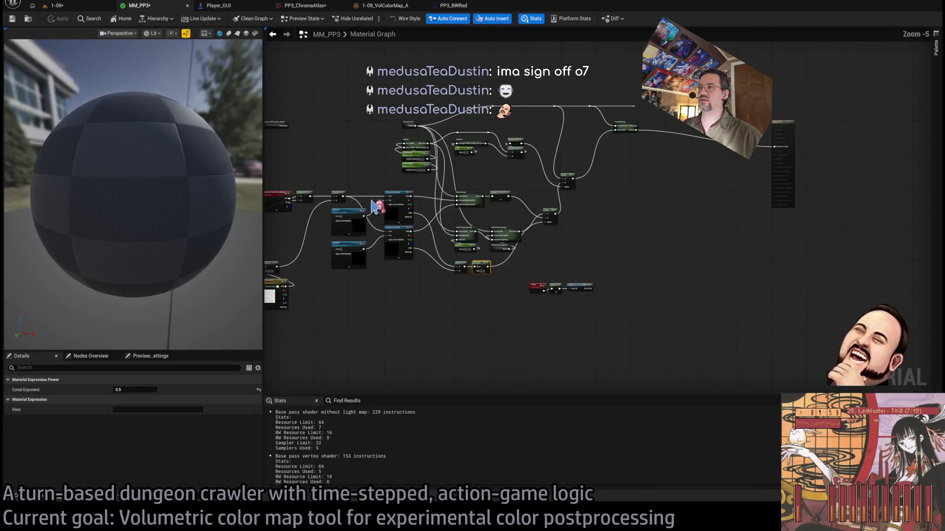
{"action": "scroll", "coordinate": [376, 206], "scroll_direction": "up", "scroll_amount": 3}
Back in level 1-09, frame and orbit the color map volume, then save all modified assets
{"action": "left_click", "coordinate": [57, 5]}
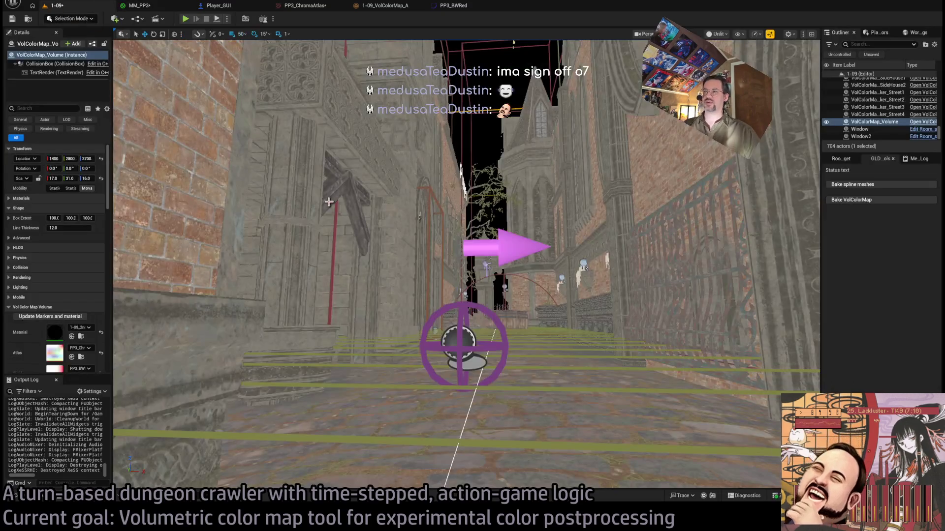
{"action": "left_click_drag", "start_coordinate": [329, 201], "coordinate": [354, 182]}
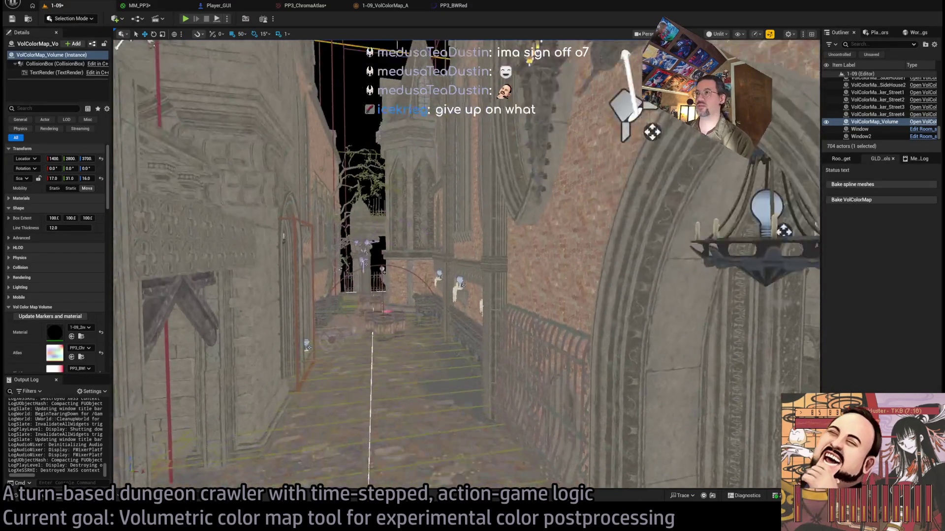
{"action": "key", "text": "f"}
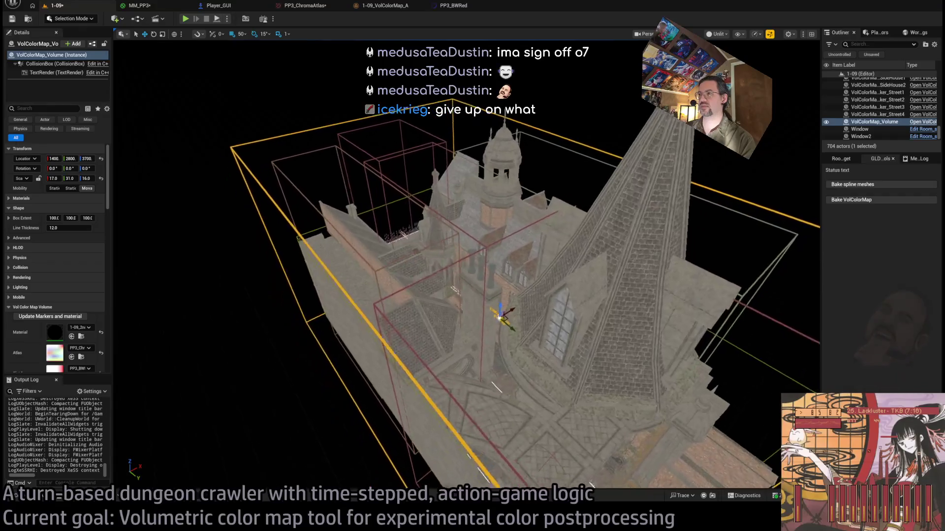
{"action": "mouse_move", "coordinate": [502, 315]}
{"action": "left_mouse_down"}
{"action": "mouse_move", "coordinate": [443, 305]}
{"action": "mouse_move", "coordinate": [368, 239]}
{"action": "left_mouse_up"}
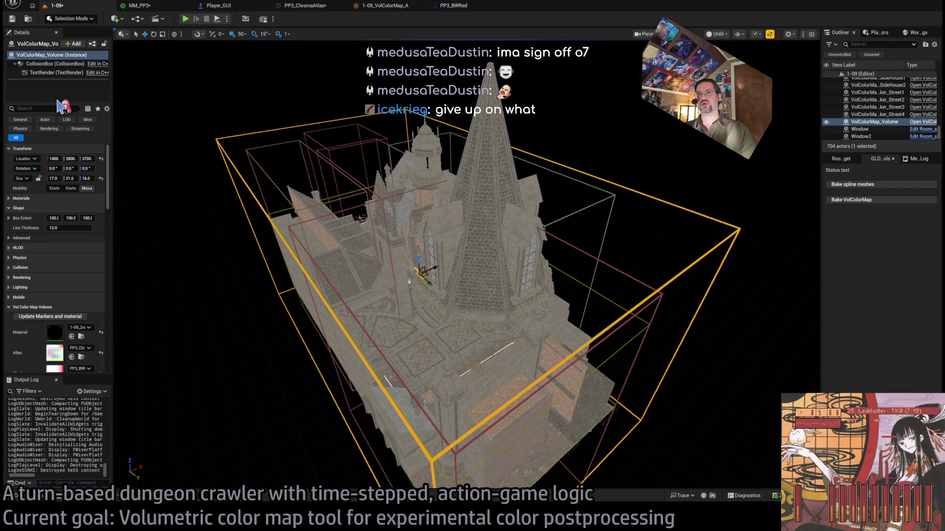
{"action": "key", "text": "ctrl+shift+s"}
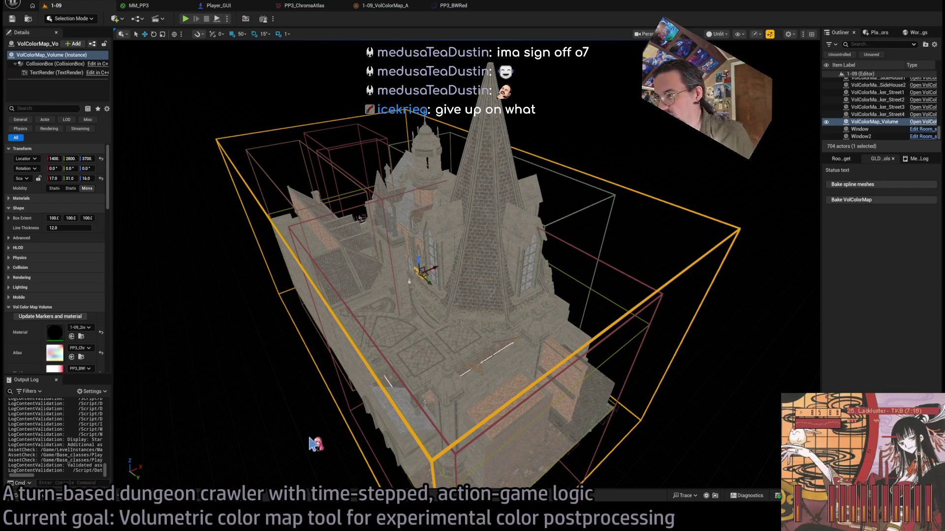
Reselect the VolColorMap_Volume, widen the Details panel, and glance at its C++ source in Rider
{"action": "left_click", "coordinate": [211, 146]}
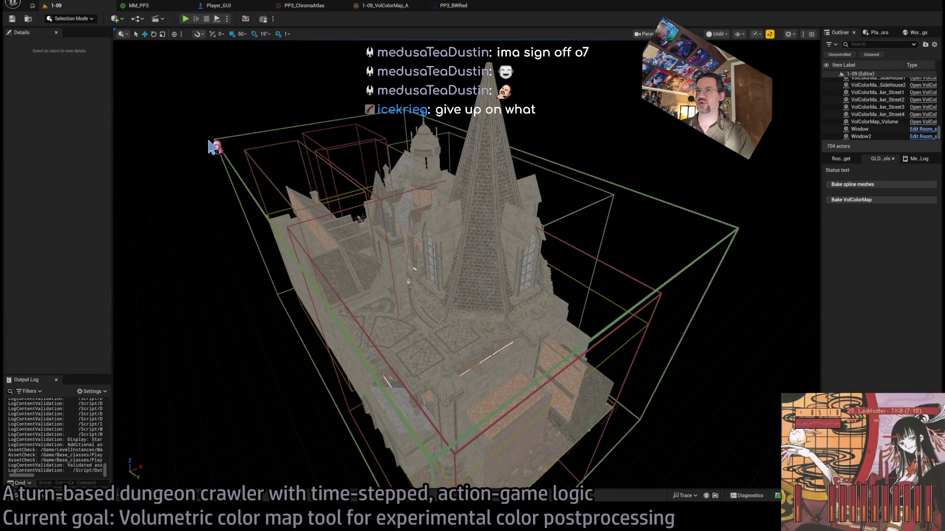
{"action": "left_click", "coordinate": [216, 143]}
{"action": "left_click_drag", "start_coordinate": [112, 296], "coordinate": [196, 289]}
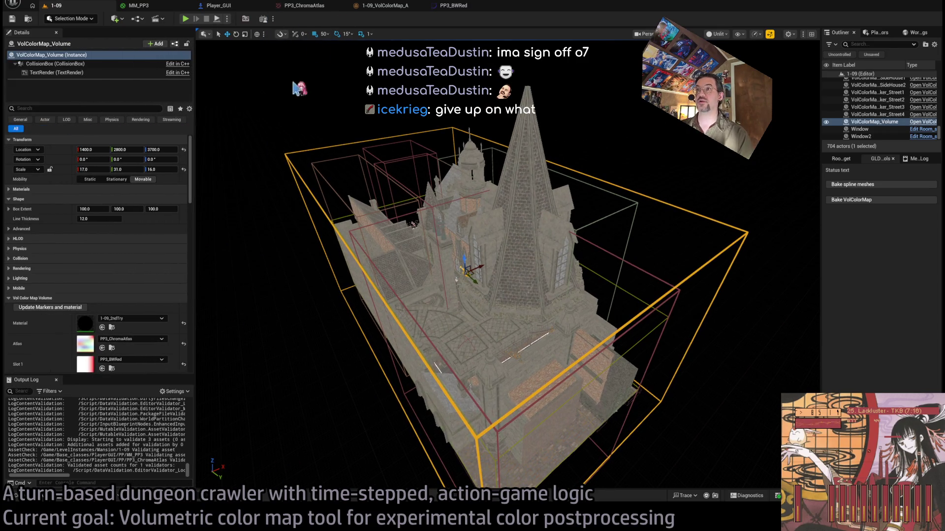
{"action": "key", "text": "alt+Tab"}
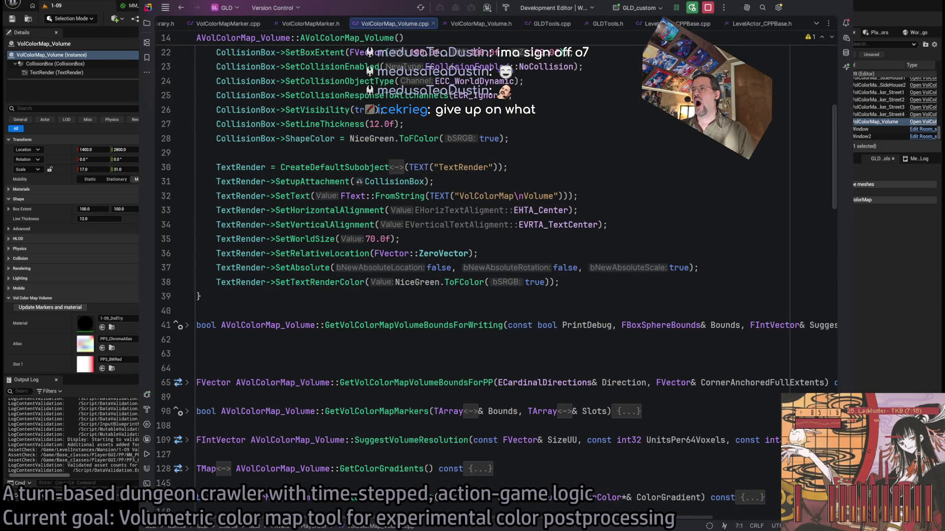
{"action": "key", "text": "alt+Tab"}
{"action": "key", "text": "alt+Tab"}
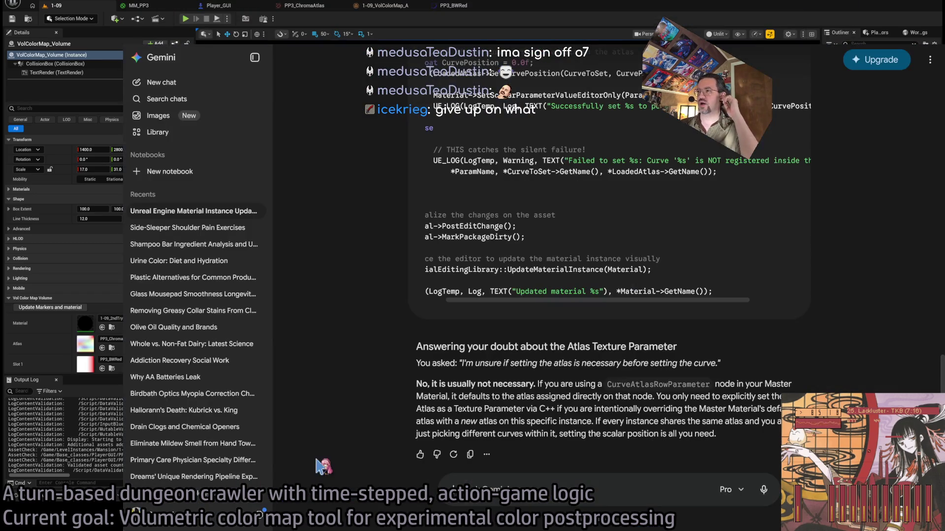
Check the MM_PP3 graph, then open the Content Drawer on the 1-09 level's asset folder
{"action": "scroll", "coordinate": [392, 388], "scroll_direction": "up", "scroll_amount": 10}
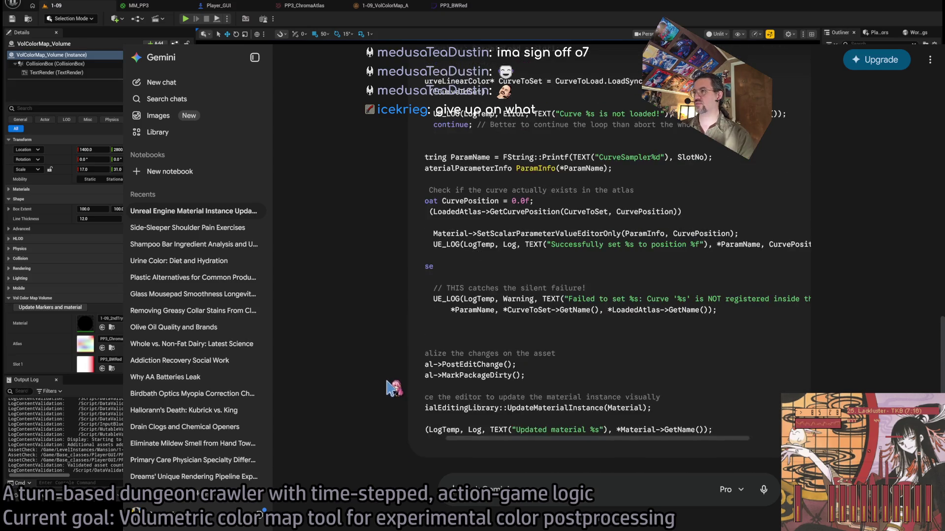
{"action": "scroll", "coordinate": [403, 396], "scroll_direction": "down", "scroll_amount": 10}
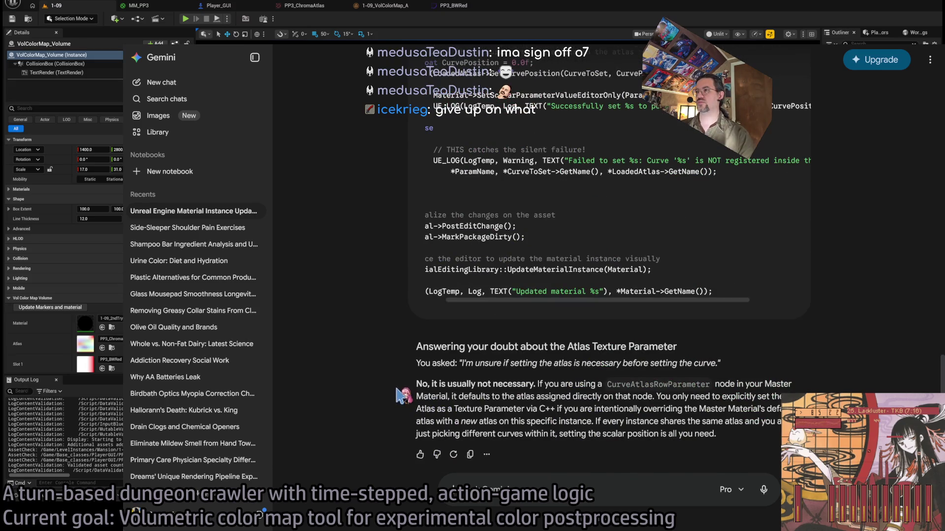
{"action": "key", "text": "alt+Tab"}
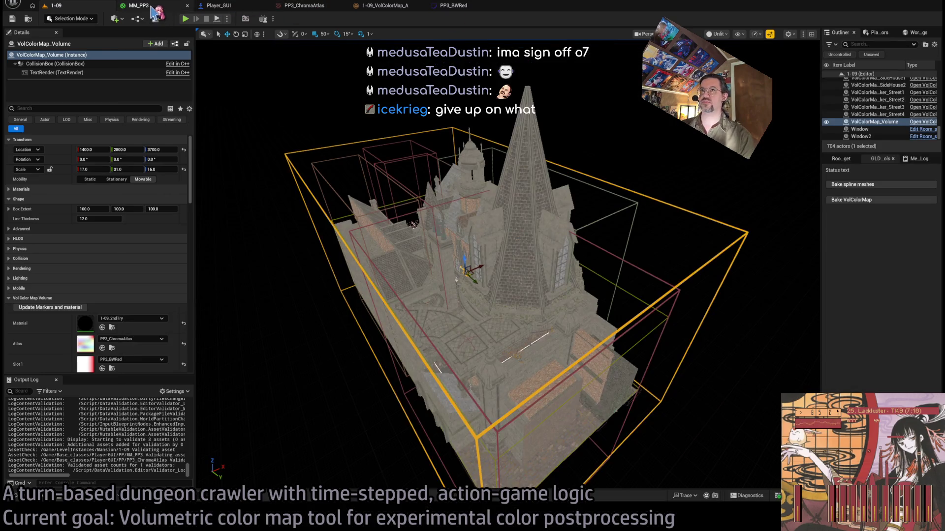
{"action": "left_click", "coordinate": [140, 6]}
{"action": "left_click", "coordinate": [54, 6]}
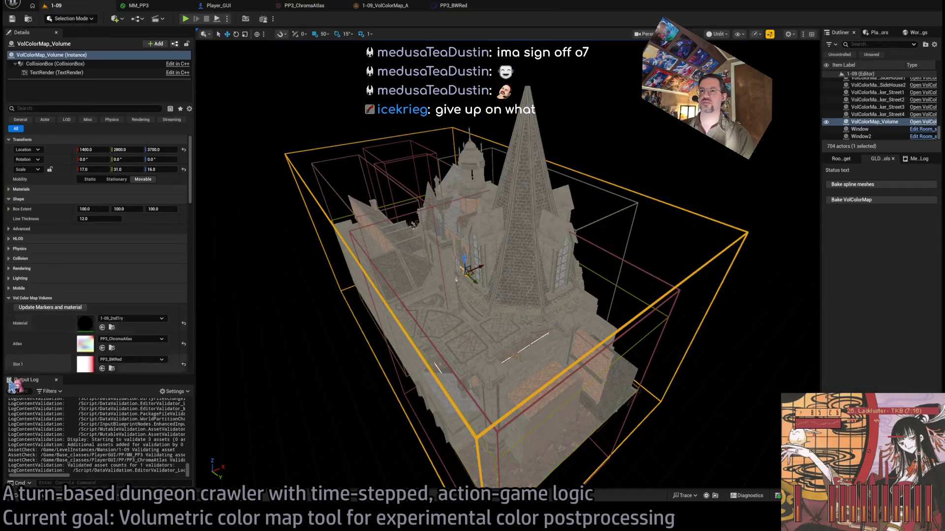
{"action": "key", "text": "ctrl+space"}
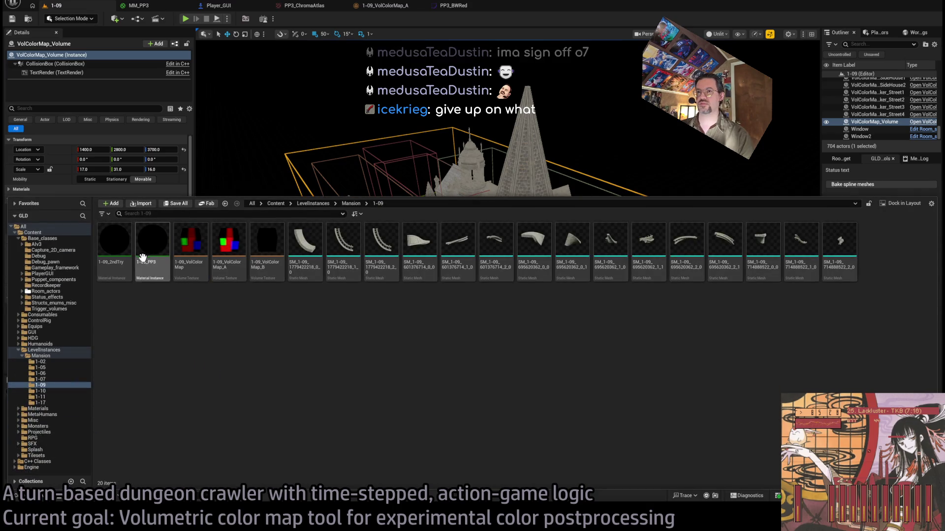
Inspect 1-09_PP3, then pick the 1-09_2ndTry material instance from the 1-09 folder
{"action": "double_click", "coordinate": [147, 245]}
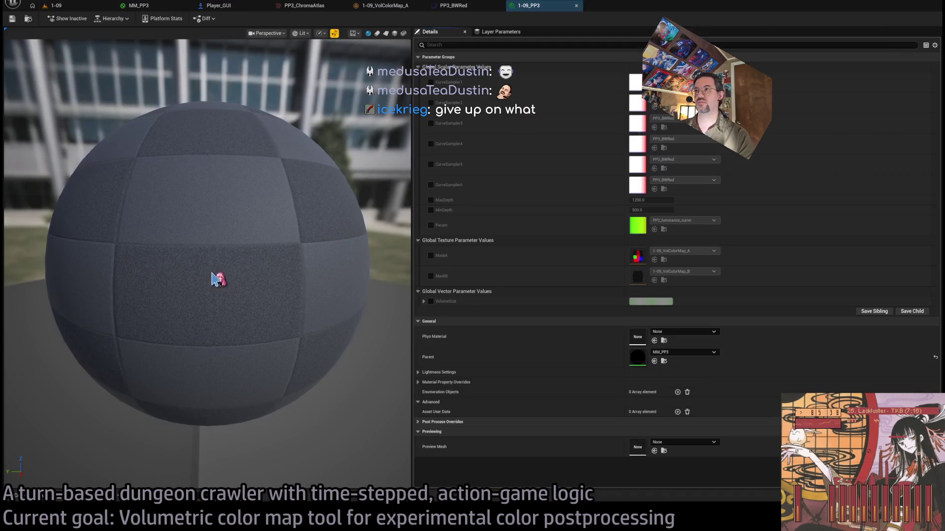
{"action": "middle_click", "coordinate": [543, 8]}
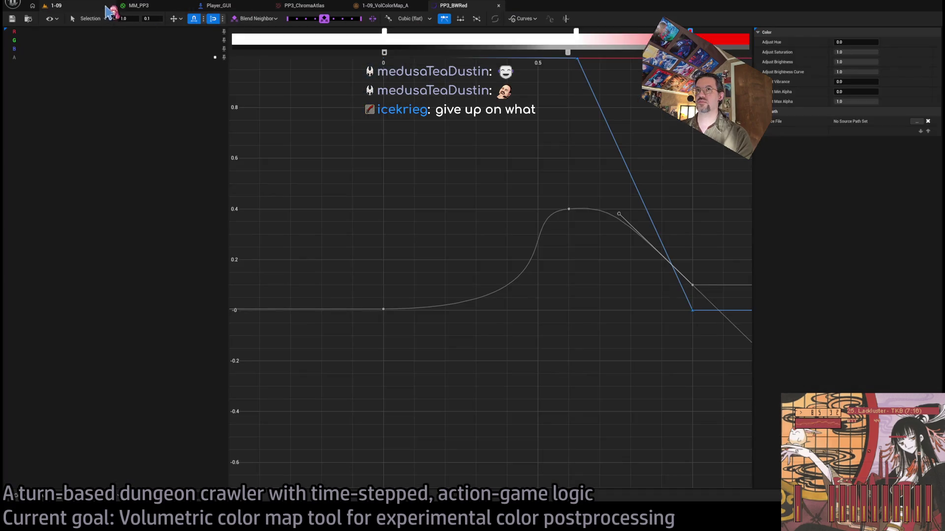
{"action": "left_click", "coordinate": [36, 496]}
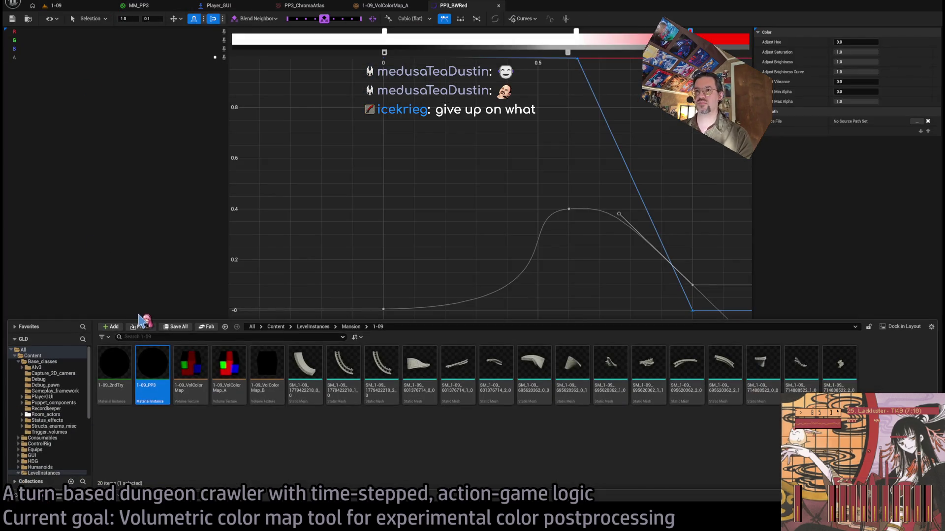
{"action": "left_click", "coordinate": [113, 359]}
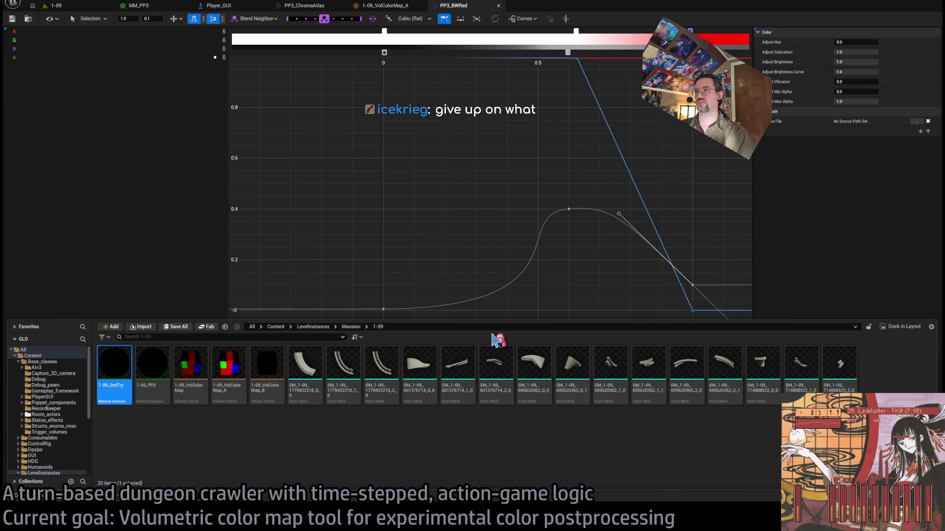
{"action": "left_click", "coordinate": [79, 8]}
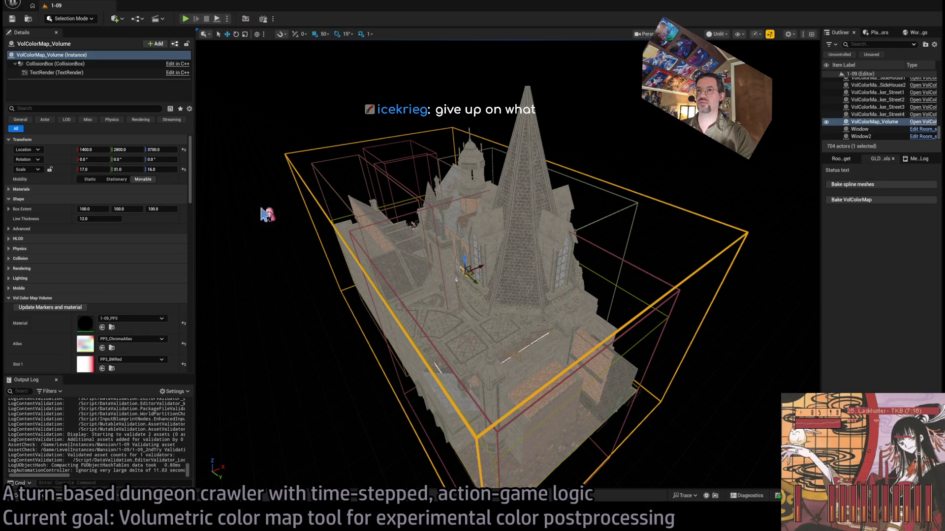
Set the volume's Slot 1 to PP3_PurpleGreenYellow and update its markers and material
{"action": "scroll", "coordinate": [118, 315], "scroll_direction": "down", "scroll_amount": 2}
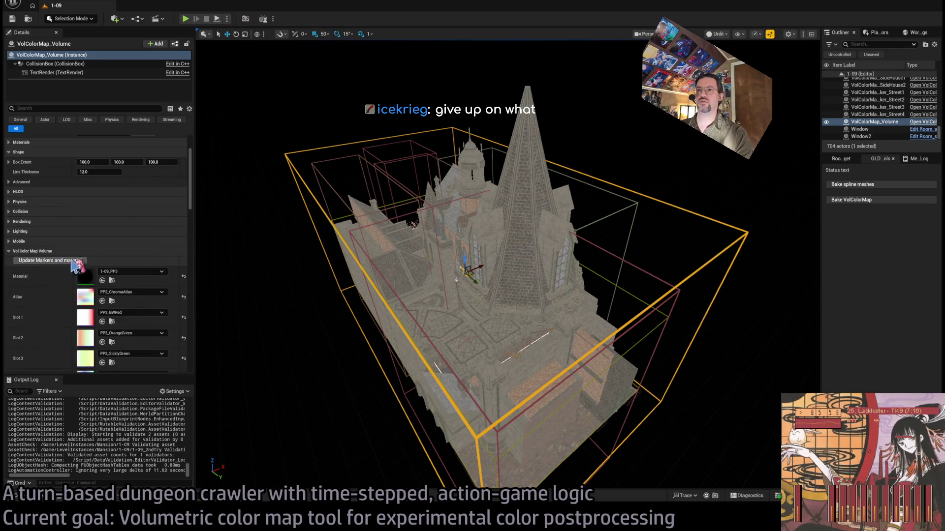
{"action": "scroll", "coordinate": [136, 293], "scroll_direction": "down", "scroll_amount": 2}
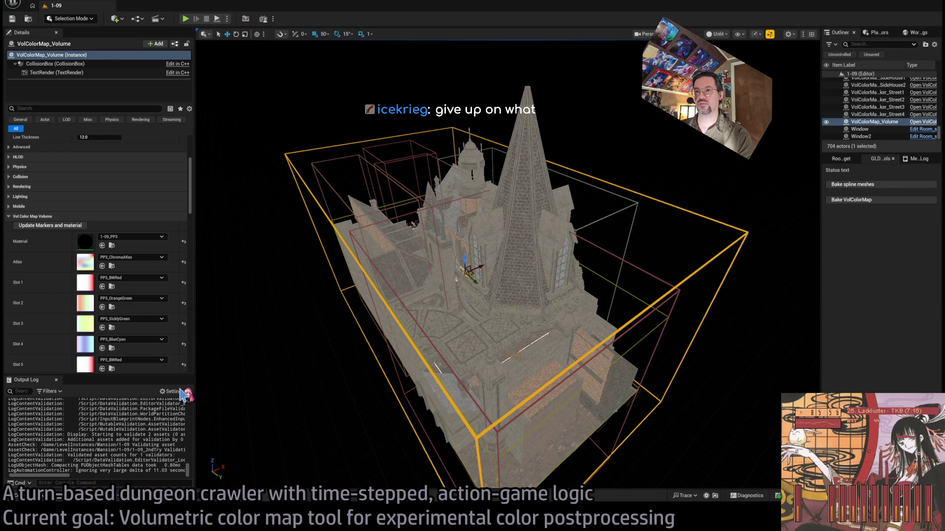
{"action": "left_click", "coordinate": [147, 288], "text": "shift"}
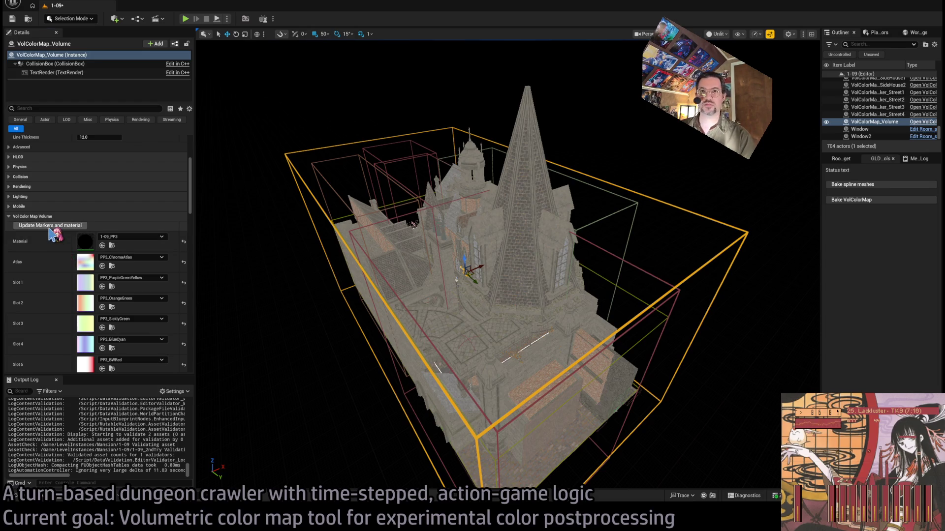
{"action": "left_click", "coordinate": [50, 226]}
Enable the CurveSampler6 override on 1-09_PP3, save it, and return to the 1-09 level
{"action": "left_click", "coordinate": [38, 498]}
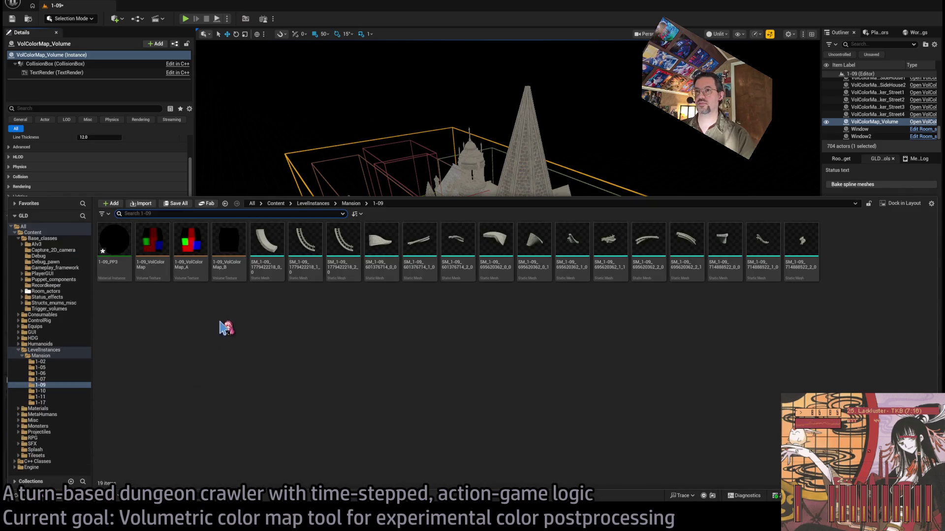
{"action": "left_click", "coordinate": [124, 237]}
{"action": "double_click", "coordinate": [124, 237]}
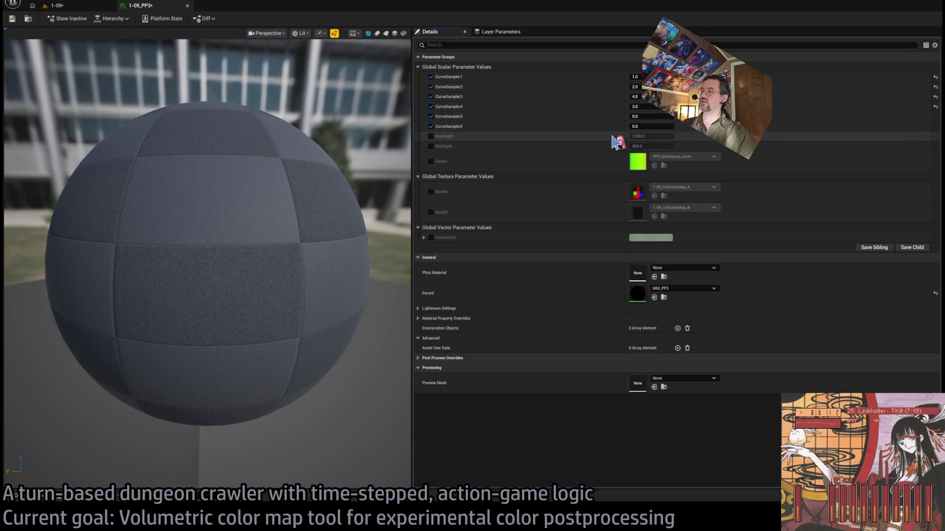
{"action": "left_click", "coordinate": [430, 126]}
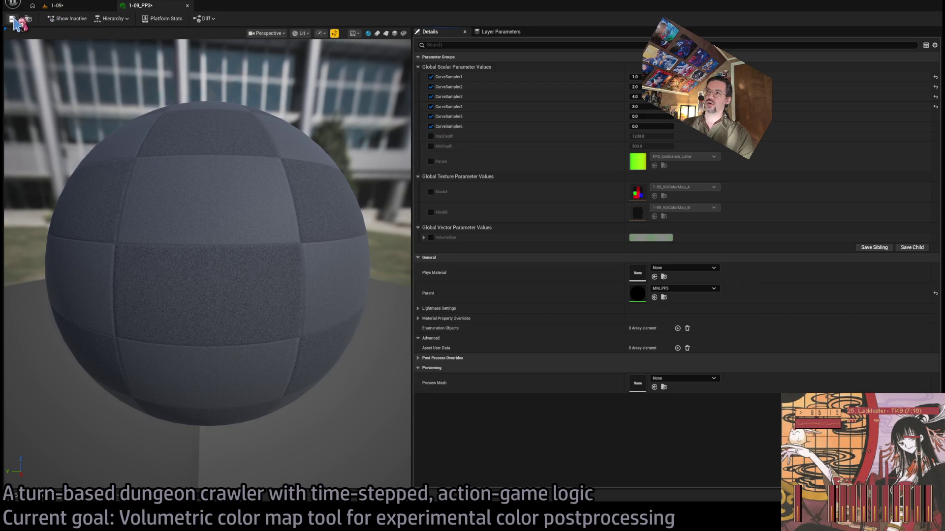
{"action": "left_click", "coordinate": [13, 19]}
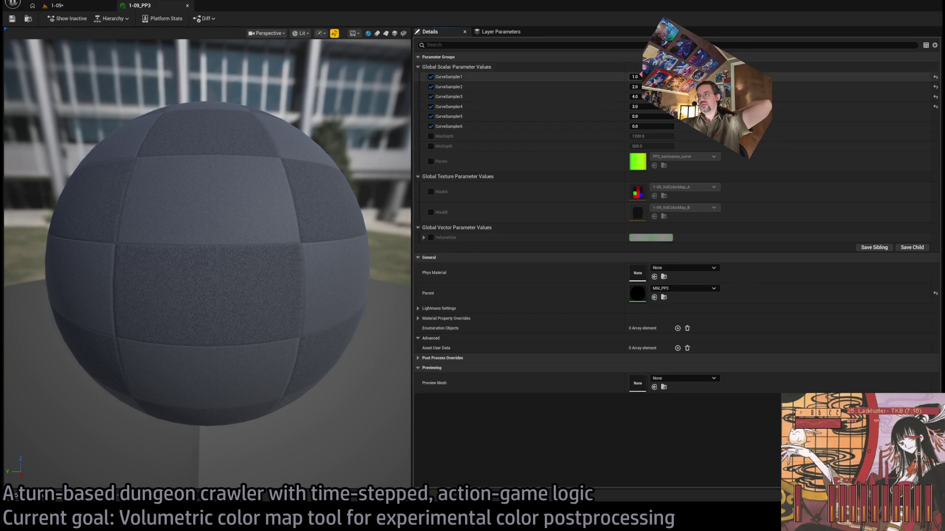
{"action": "left_click", "coordinate": [59, 6]}
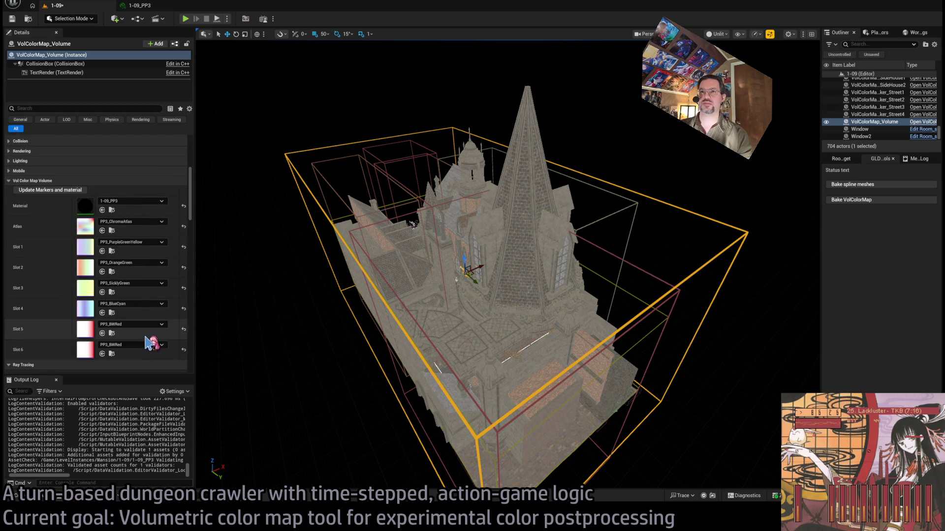
{"action": "left_click", "coordinate": [152, 7]}
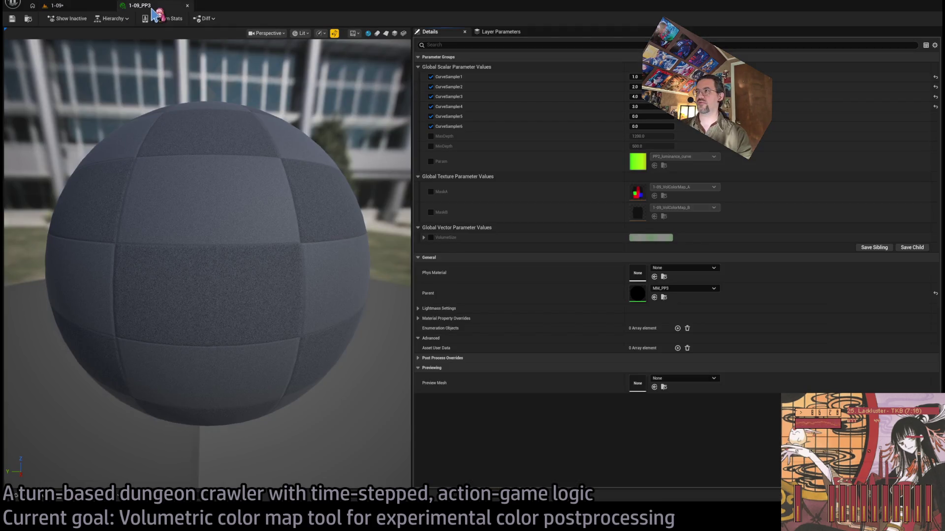
{"action": "left_click", "coordinate": [56, 6]}
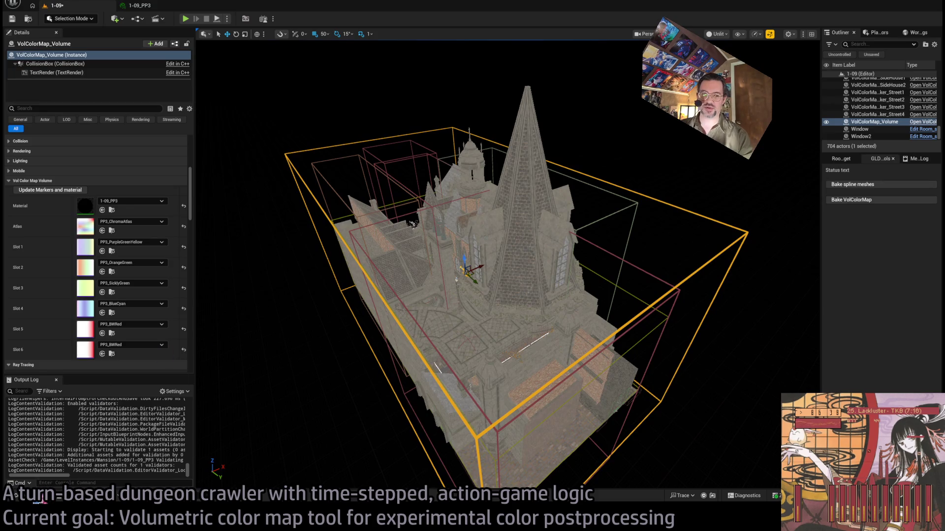
{"action": "left_click", "coordinate": [41, 497]}
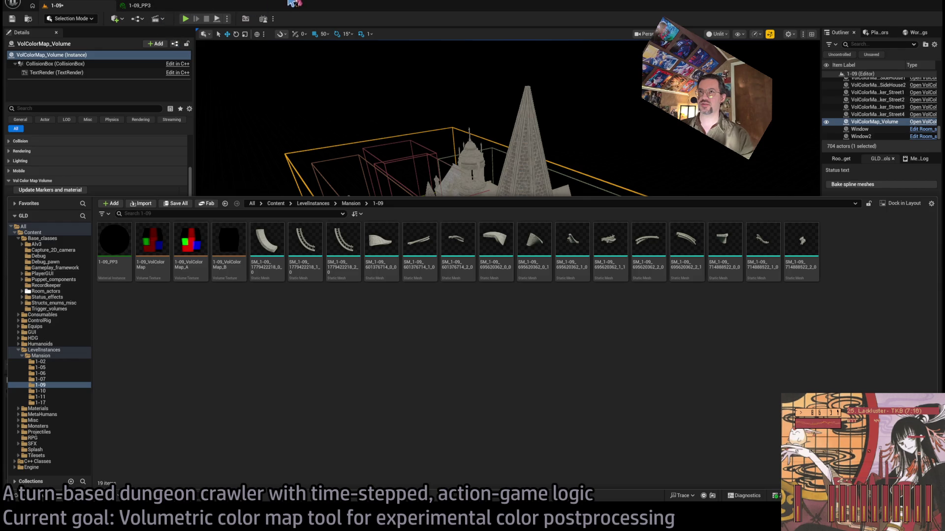
{"action": "left_click", "coordinate": [326, 192]}
Open the Player_GUI blueprint and inspect its Post Process Material node against 1-09_PP3
{"action": "key", "text": "ctrl+p"}
{"action": "type", "text": "player_gui"}
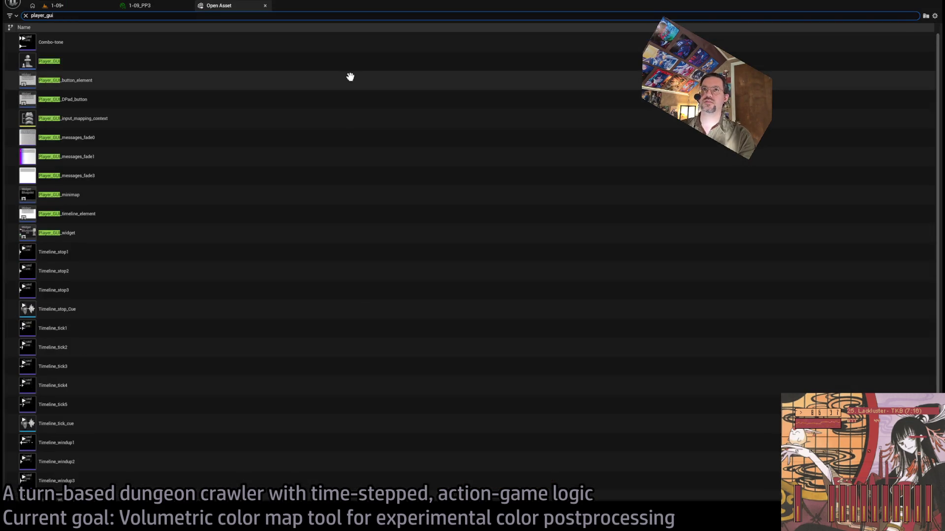
{"action": "left_click", "coordinate": [132, 64]}
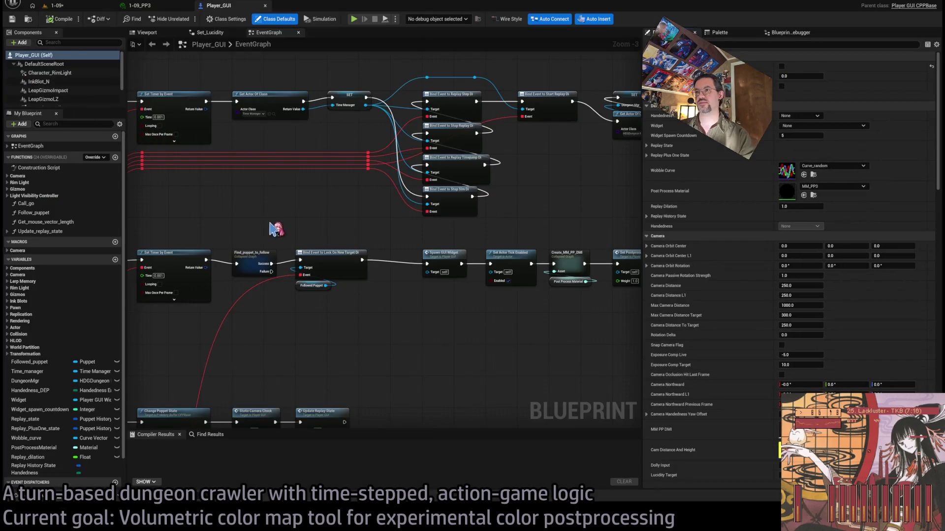
{"action": "scroll", "coordinate": [534, 230], "scroll_direction": "up", "scroll_amount": 3}
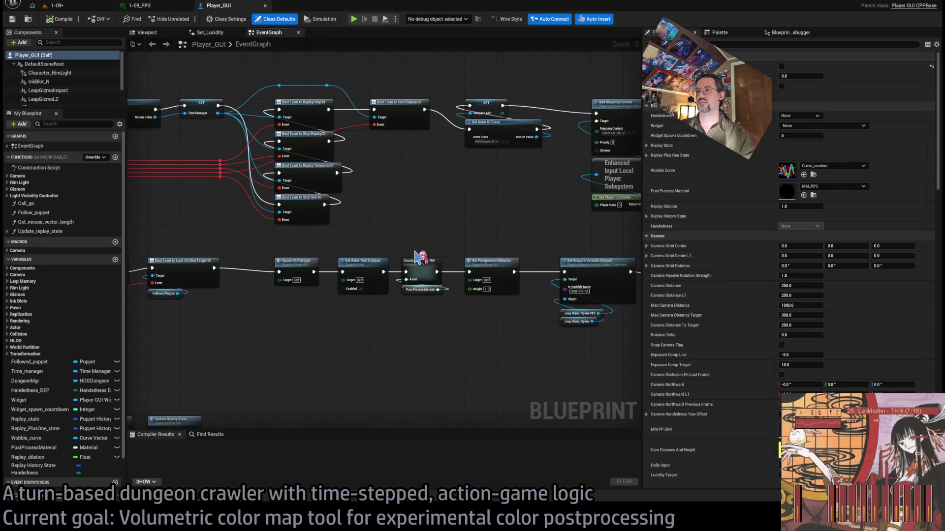
{"action": "left_click", "coordinate": [419, 307]}
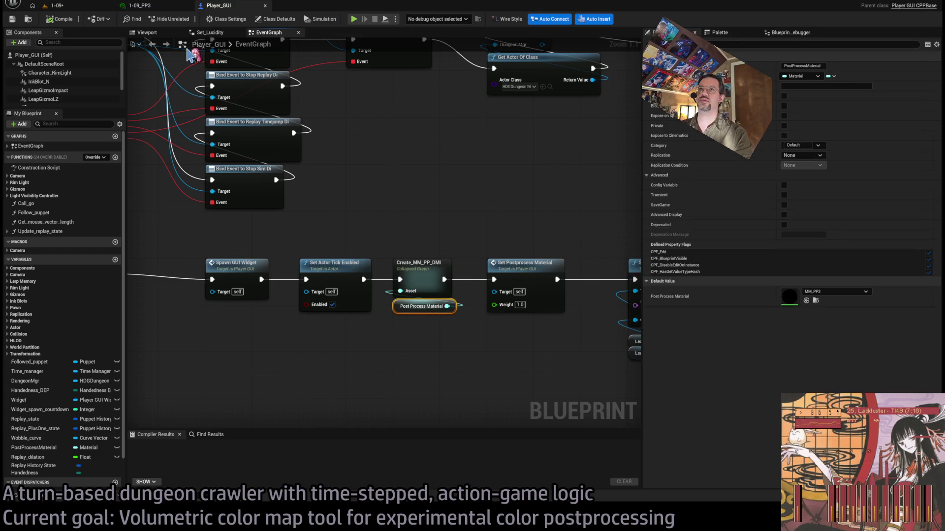
{"action": "left_click", "coordinate": [142, 5]}
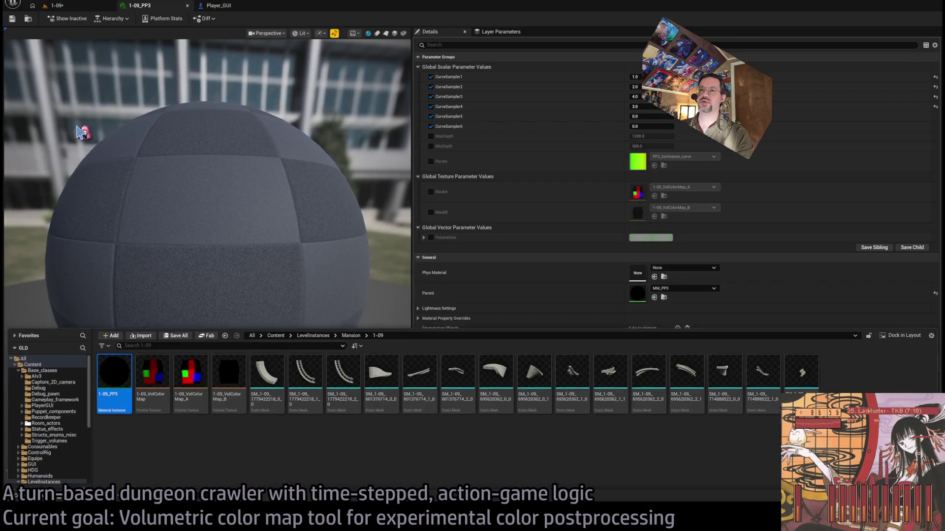
{"action": "left_click", "coordinate": [219, 6]}
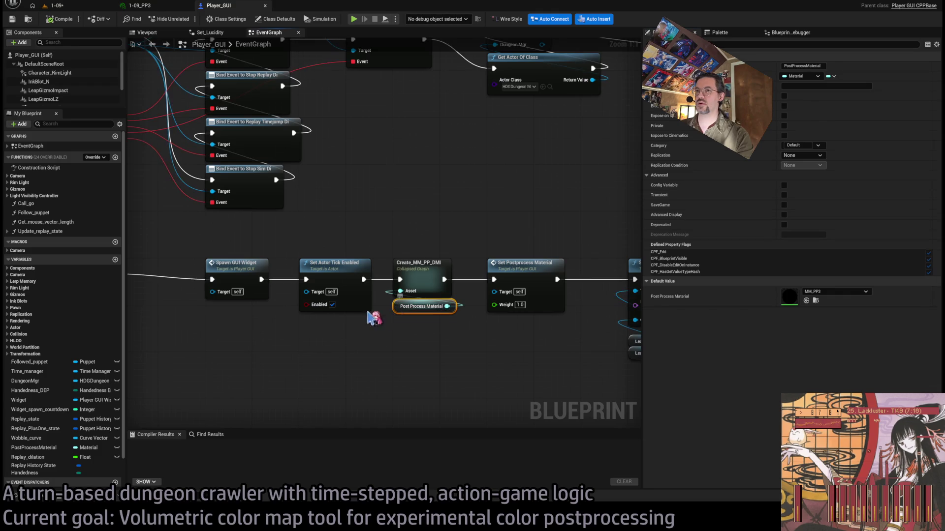
Make PostProcessMaterial a Material Instance defaulting to 1-09_PP3, recompile, and open Create_MM_PP_DMI
{"action": "scroll", "coordinate": [79, 345], "scroll_direction": "down", "scroll_amount": 1}
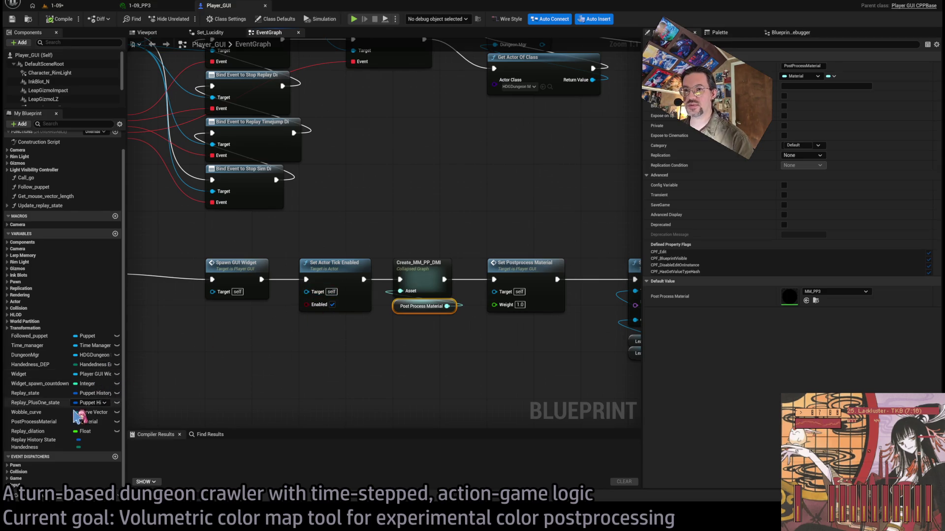
{"action": "left_click", "coordinate": [37, 422]}
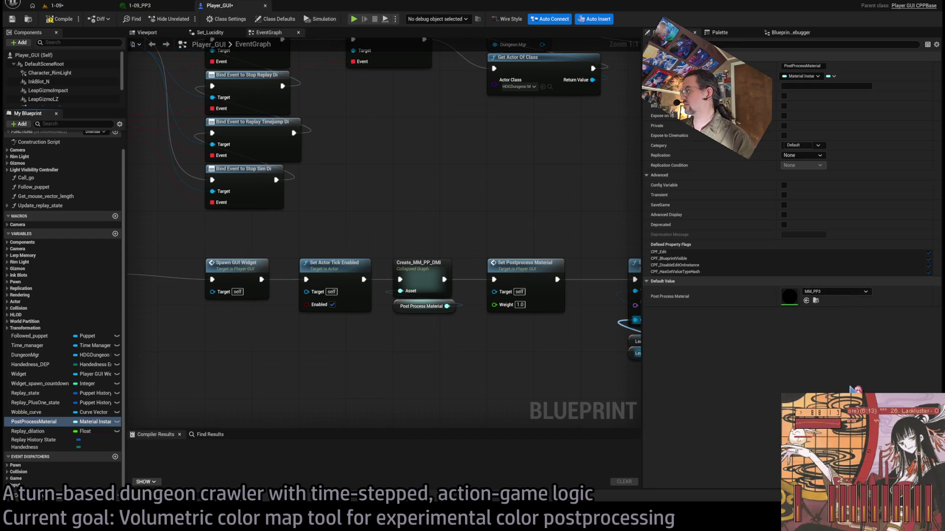
{"action": "left_click", "coordinate": [51, 22]}
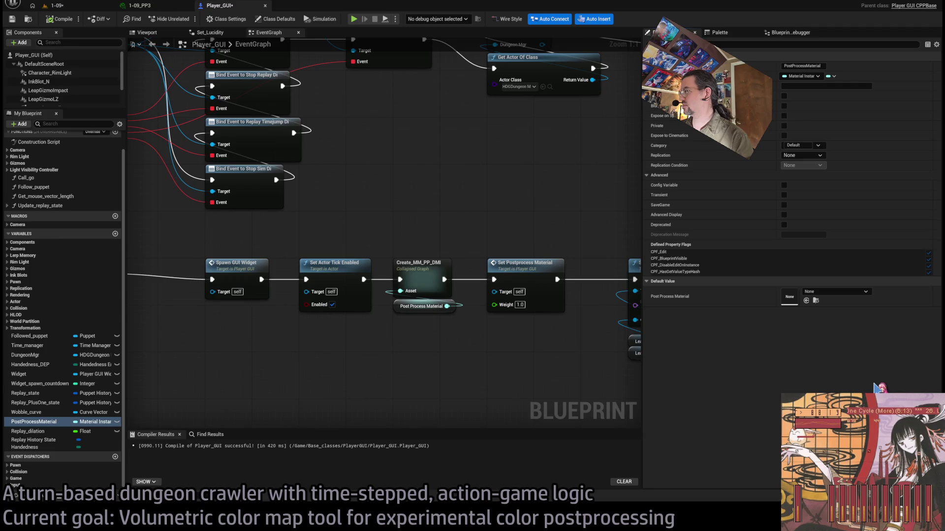
{"action": "left_click", "coordinate": [59, 19]}
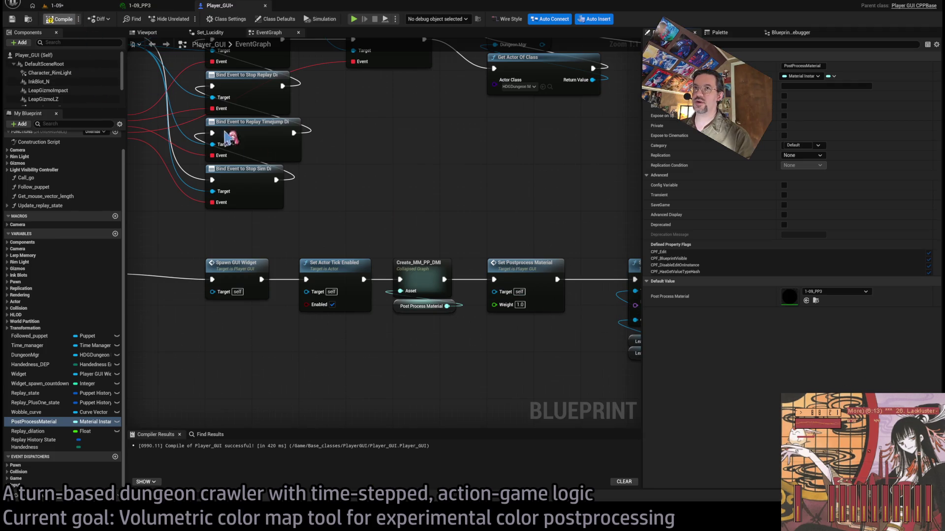
{"action": "double_click", "coordinate": [417, 271]}
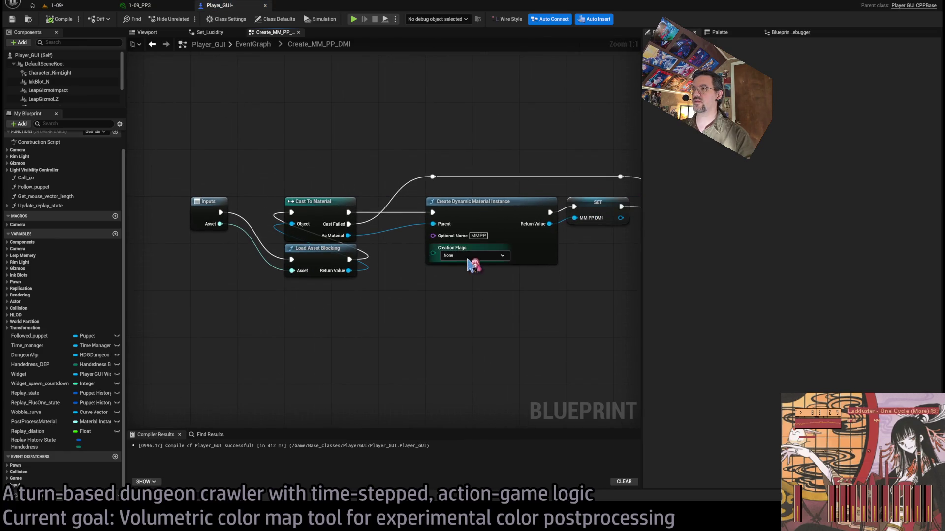
{"action": "scroll", "coordinate": [432, 274], "scroll_direction": "down", "scroll_amount": 1}
Play-test level 1-09, widen the panels to read the Output Log errors, then stop
{"action": "left_click", "coordinate": [114, 5]}
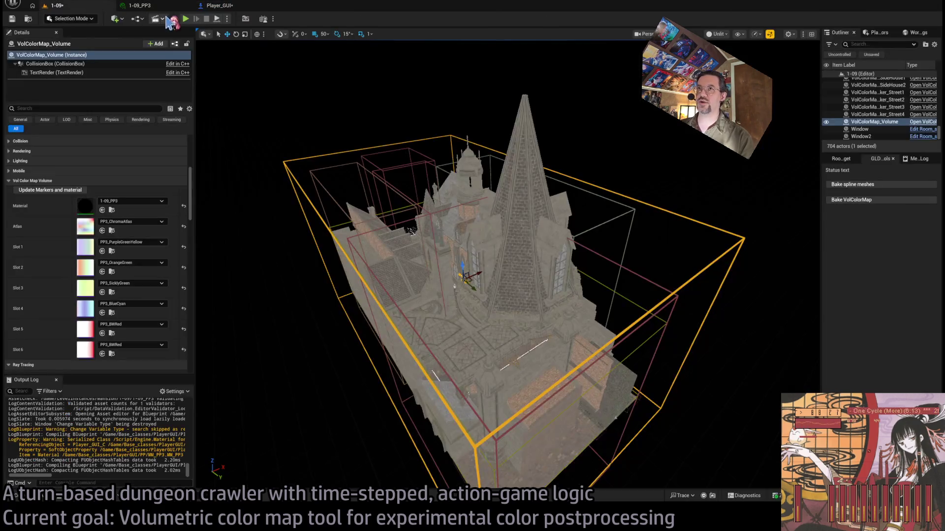
{"action": "left_click", "coordinate": [187, 18]}
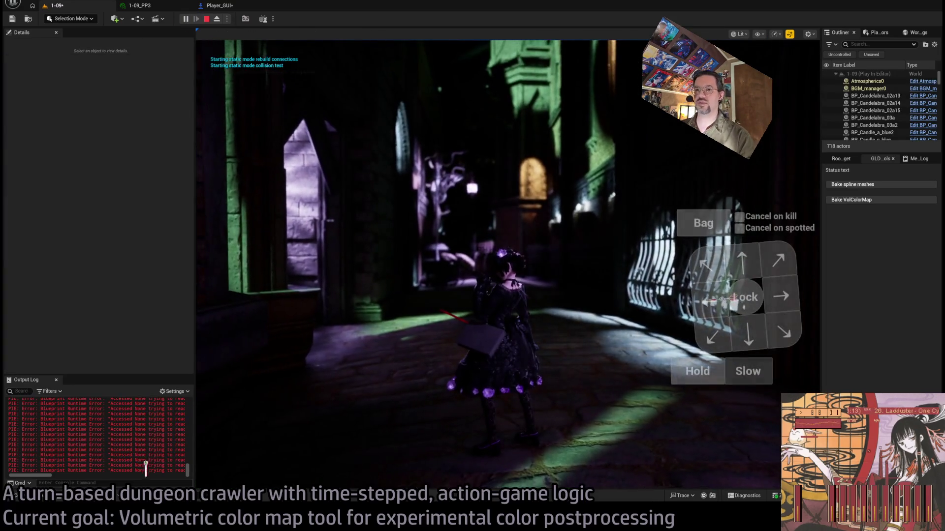
{"action": "left_click_drag", "start_coordinate": [194, 407], "coordinate": [382, 403]}
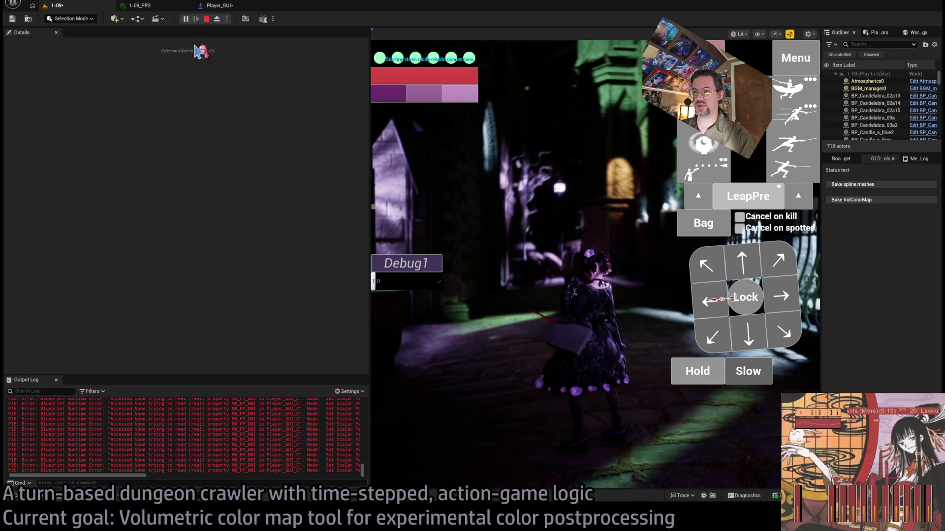
{"action": "left_click", "coordinate": [207, 18]}
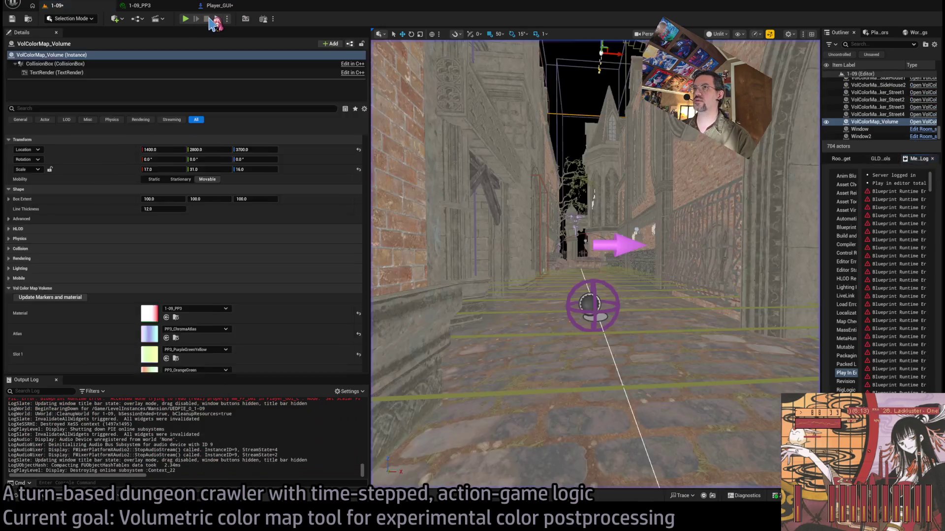
{"action": "left_click", "coordinate": [217, 7]}
Cast Load Asset Blocking's result to MaterialInstance, wire it into the DMI's Parent, and compile
{"action": "left_click", "coordinate": [170, 7]}
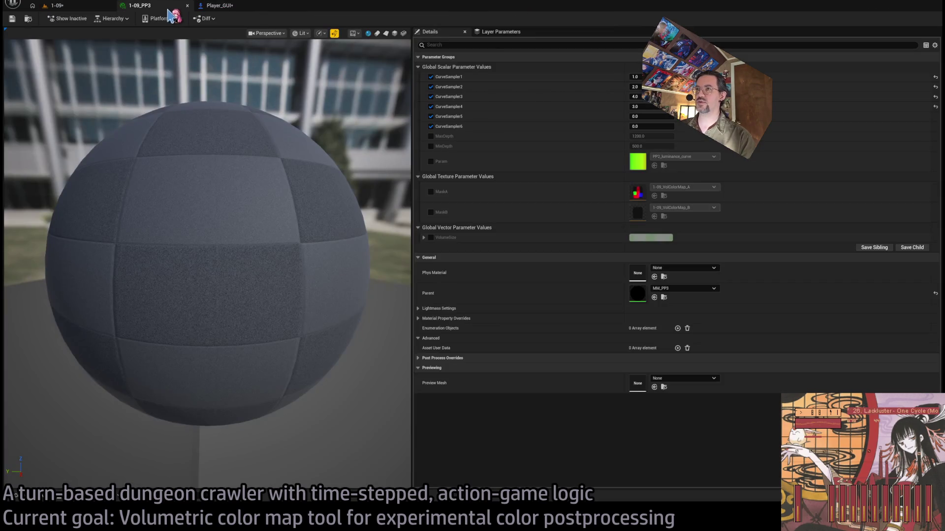
{"action": "left_click", "coordinate": [229, 8]}
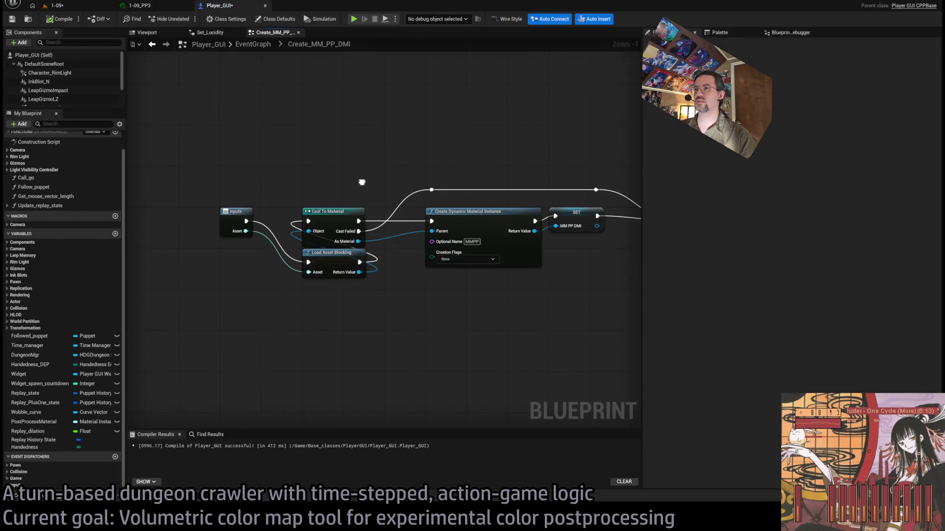
{"action": "mouse_move", "coordinate": [362, 184]}
{"action": "left_mouse_down"}
{"action": "mouse_move", "coordinate": [327, 196]}
{"action": "mouse_move", "coordinate": [352, 251]}
{"action": "left_mouse_up"}
{"action": "scroll", "coordinate": [327, 264], "scroll_direction": "up", "scroll_amount": 1}
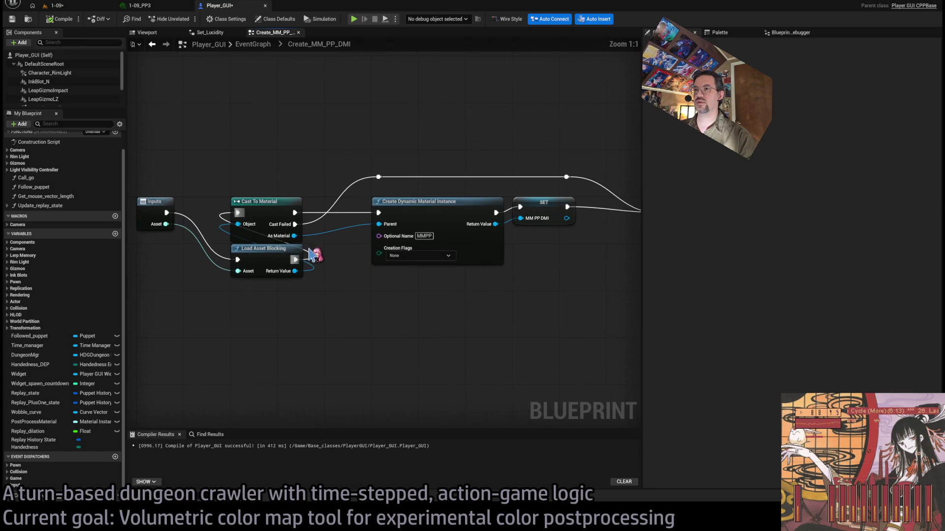
{"action": "left_click", "coordinate": [274, 213]}
{"action": "mouse_move", "coordinate": [294, 271]}
{"action": "left_mouse_down"}
{"action": "mouse_move", "coordinate": [366, 315]}
{"action": "mouse_move", "coordinate": [273, 312]}
{"action": "mouse_move", "coordinate": [379, 185]}
{"action": "mouse_move", "coordinate": [379, 213]}
{"action": "left_mouse_up"}
{"action": "left_click", "coordinate": [388, 334]}
{"action": "left_click_drag", "start_coordinate": [312, 319], "coordinate": [379, 177]}
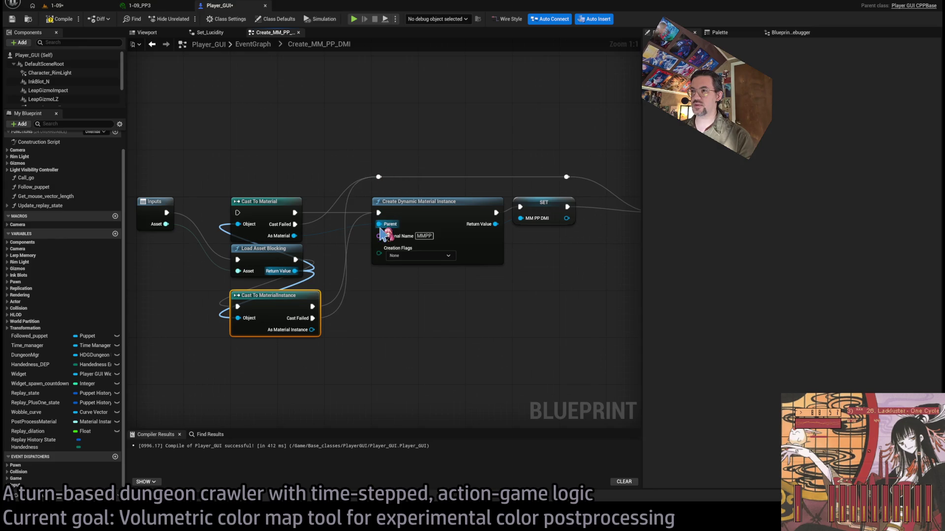
{"action": "left_click_drag", "start_coordinate": [380, 225], "coordinate": [313, 330]}
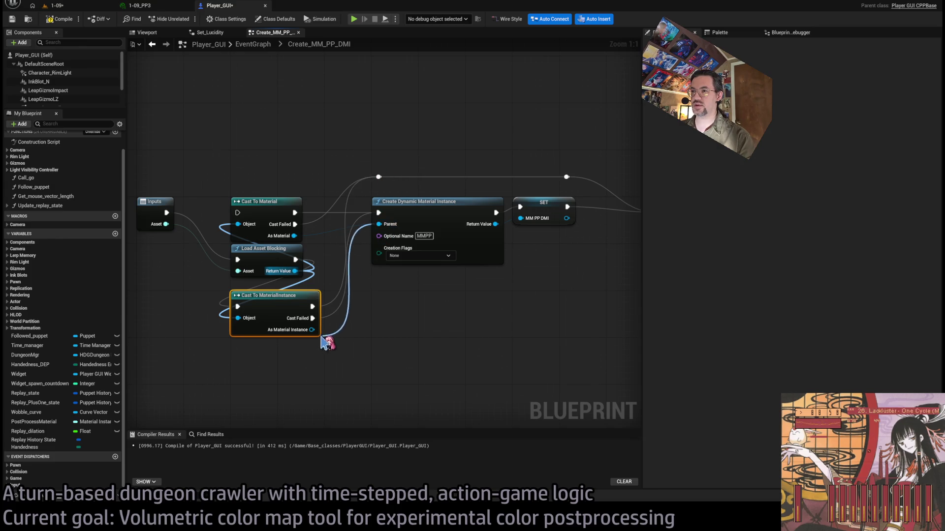
{"action": "left_click", "coordinate": [58, 23]}
Play level 1-09 again in an enlarged game view and turn the camera toward another corridor
{"action": "left_click", "coordinate": [53, 6]}
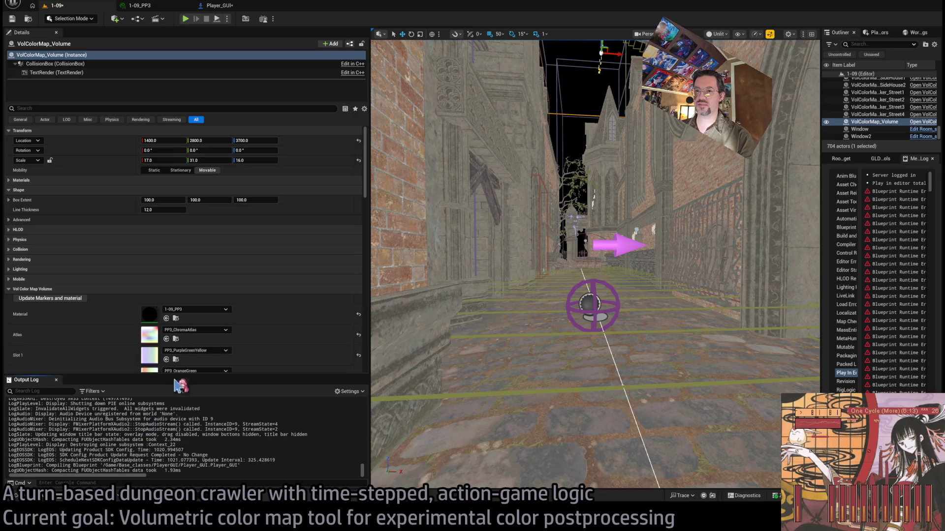
{"action": "left_click", "coordinate": [186, 20]}
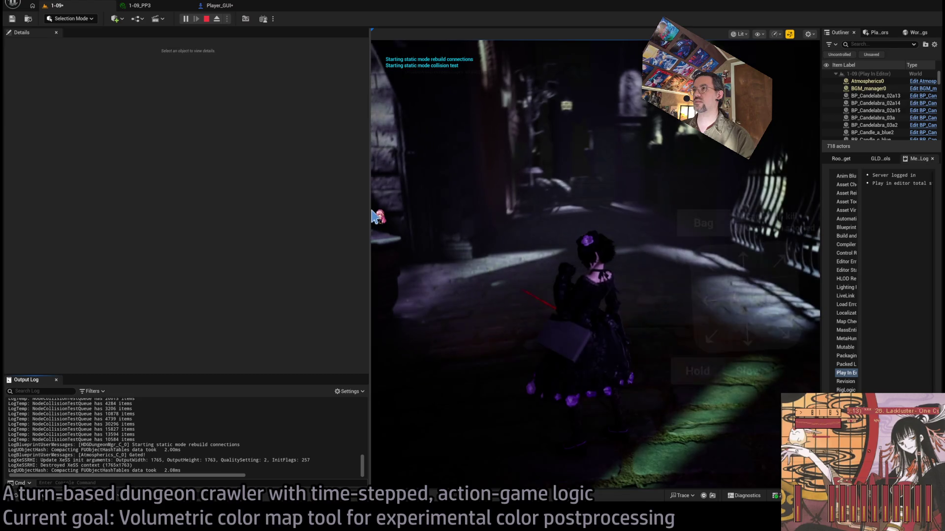
{"action": "left_click_drag", "start_coordinate": [370, 216], "coordinate": [121, 217]}
{"action": "left_click", "coordinate": [392, 283]}
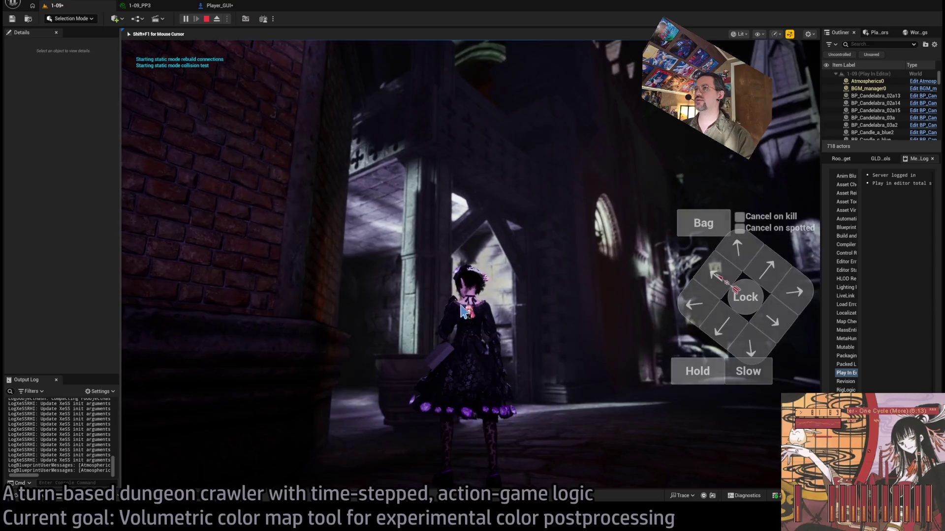
Stop the play session, frame the VolColorMap_Volume in the viewport, and save the level
{"action": "key", "text": "Escape"}
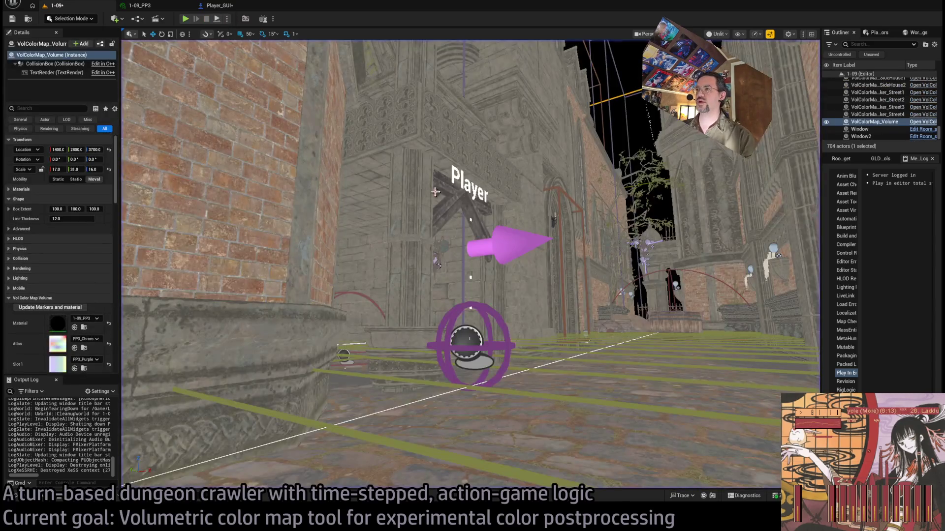
{"action": "key", "text": "f"}
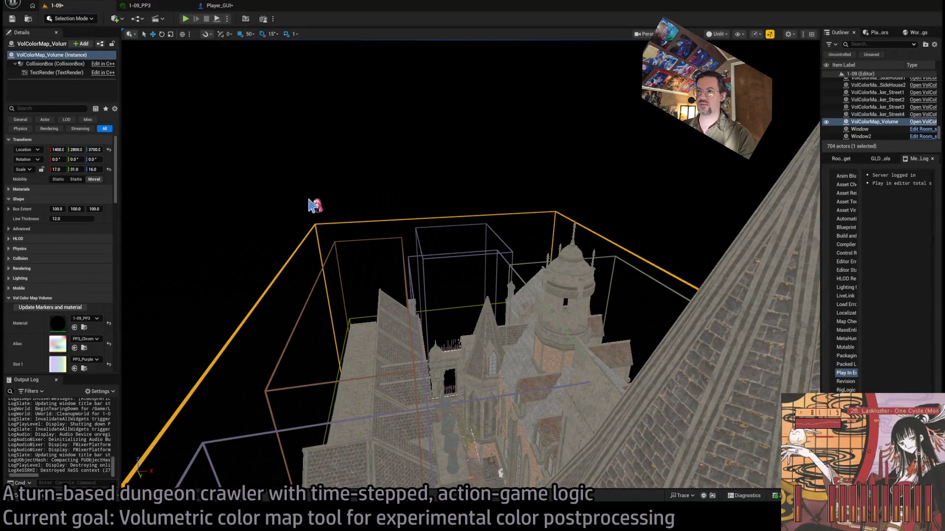
{"action": "key", "text": "ctrl+s"}
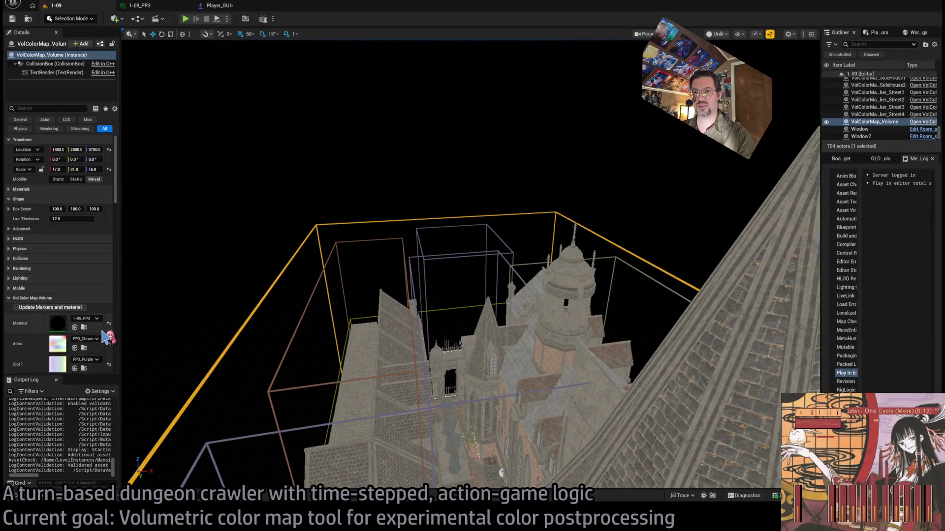
Switch Slot 1 from PP3_PurpleGreenYellow to PP3_BWRed and update markers and the 1-09_PP3 material
{"action": "scroll", "coordinate": [98, 335], "scroll_direction": "down", "scroll_amount": 2}
{"action": "scroll", "coordinate": [98, 335], "scroll_direction": "down", "scroll_amount": 3}
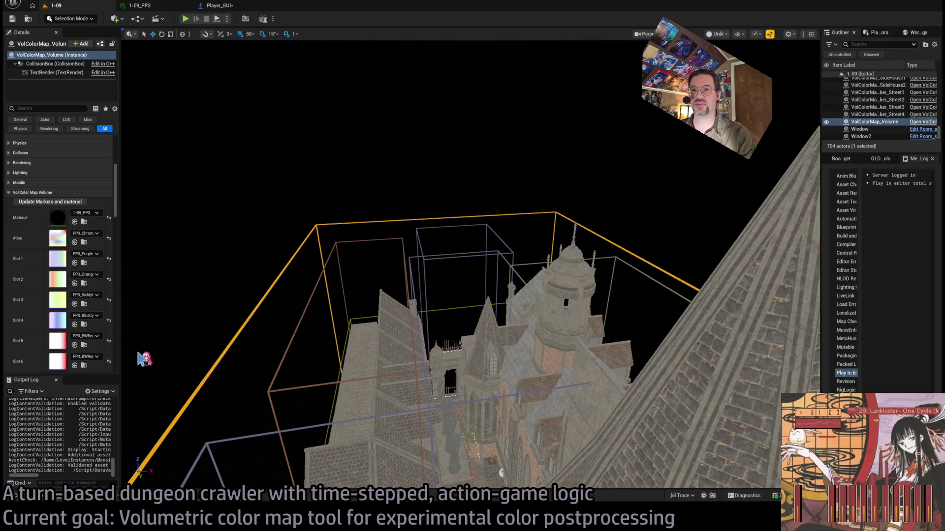
{"action": "left_click", "coordinate": [177, 208]}
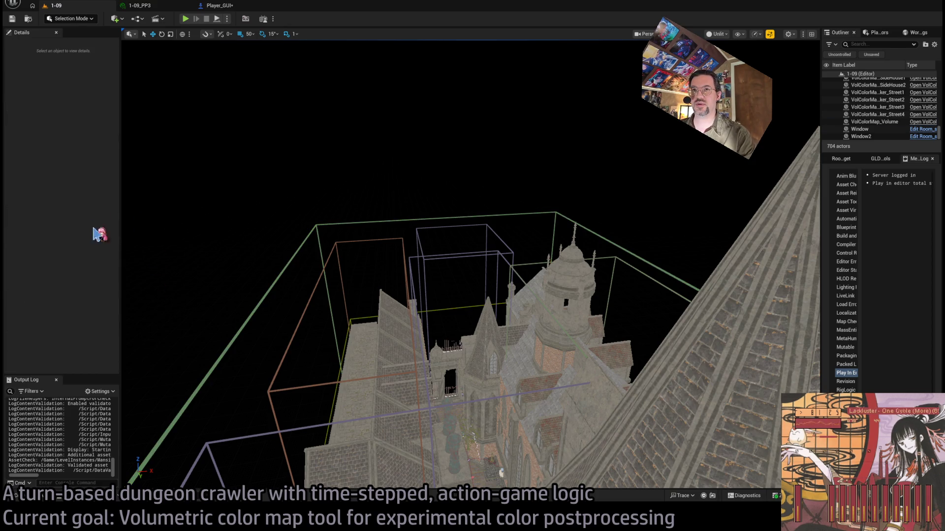
{"action": "left_click_drag", "start_coordinate": [305, 227], "coordinate": [293, 192]}
{"action": "left_click", "coordinate": [287, 226]}
{"action": "scroll", "coordinate": [94, 327], "scroll_direction": "down", "scroll_amount": 3}
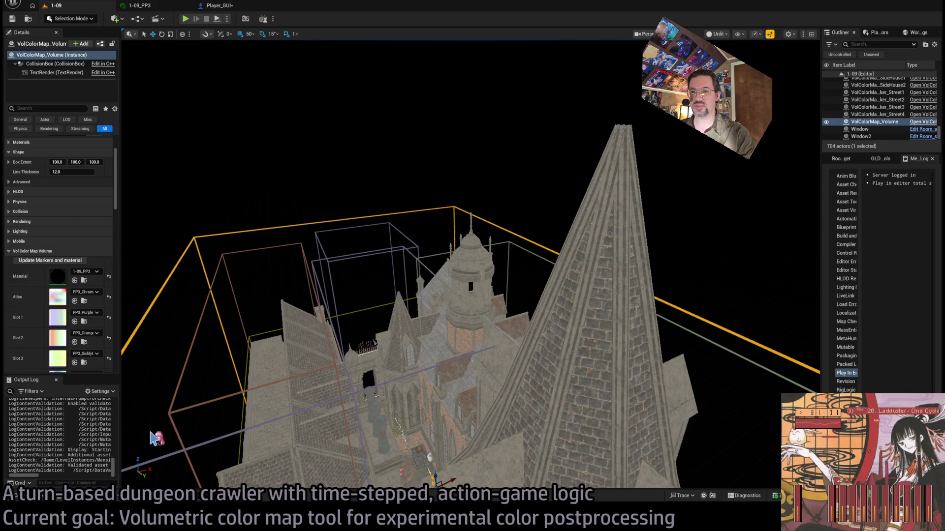
{"action": "key", "text": "ctrl+z"}
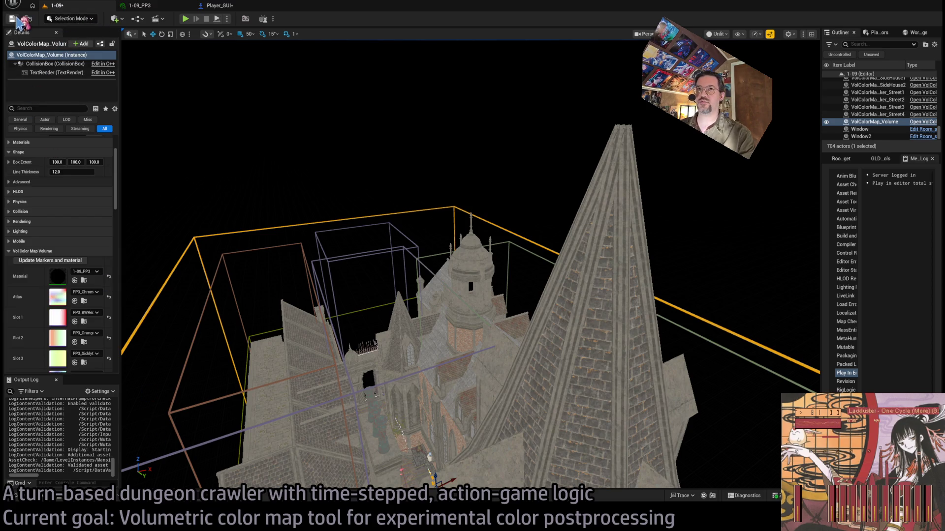
{"action": "key", "text": "ctrl+s"}
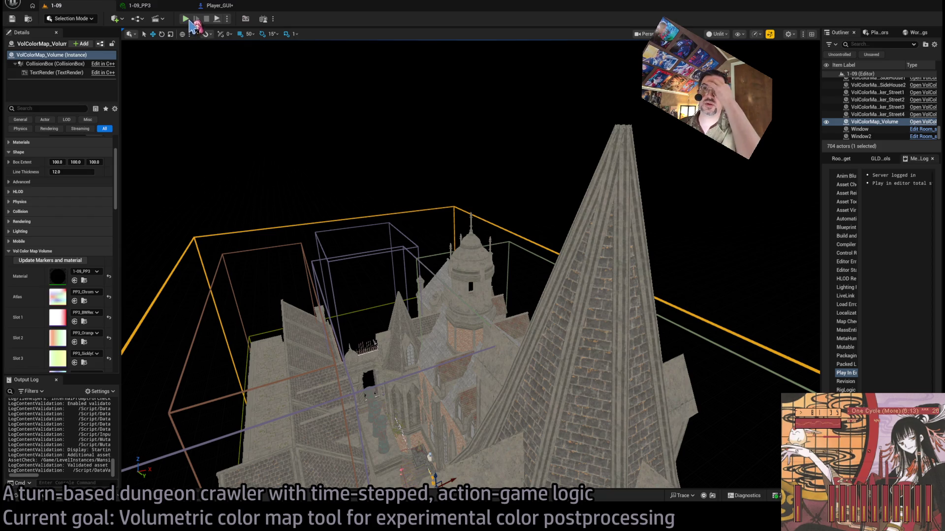
{"action": "left_click", "coordinate": [50, 260]}
{"action": "left_click", "coordinate": [185, 18]}
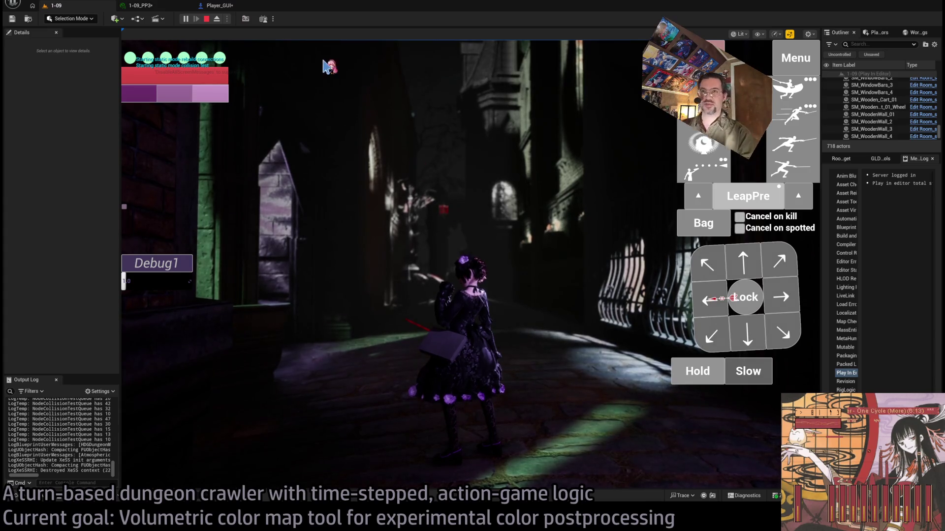
{"action": "left_click", "coordinate": [206, 19]}
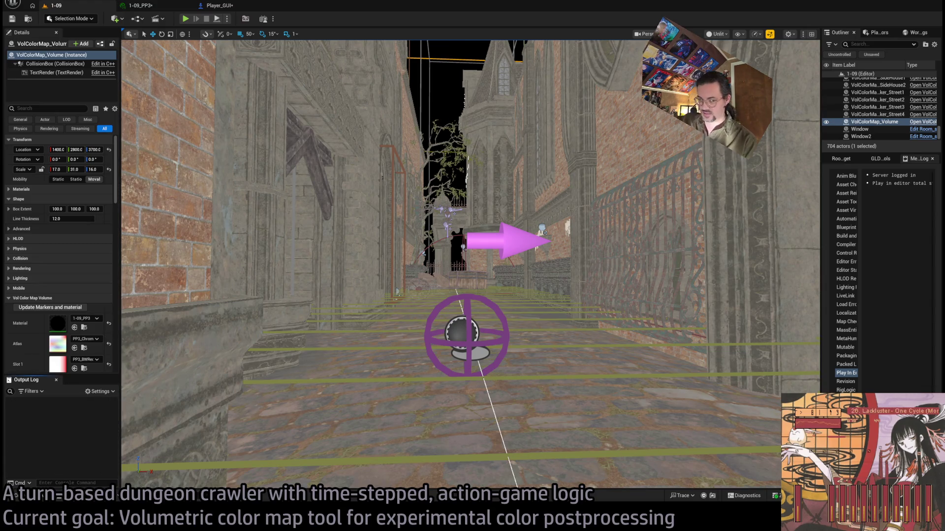
Scroll VolColorMap_Volume.cpp to UpdateMarkersAndMaterial's loop mapping six curve slots to CurveSampler atlas positions
{"action": "key", "text": "alt+Tab"}
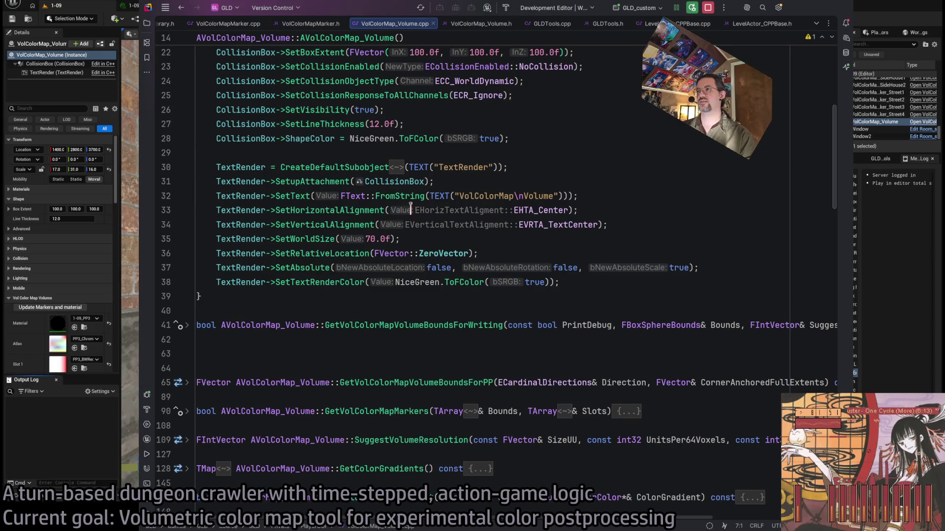
{"action": "scroll", "coordinate": [410, 209], "scroll_direction": "up", "scroll_amount": 6}
{"action": "scroll", "coordinate": [413, 282], "scroll_direction": "down", "scroll_amount": 10}
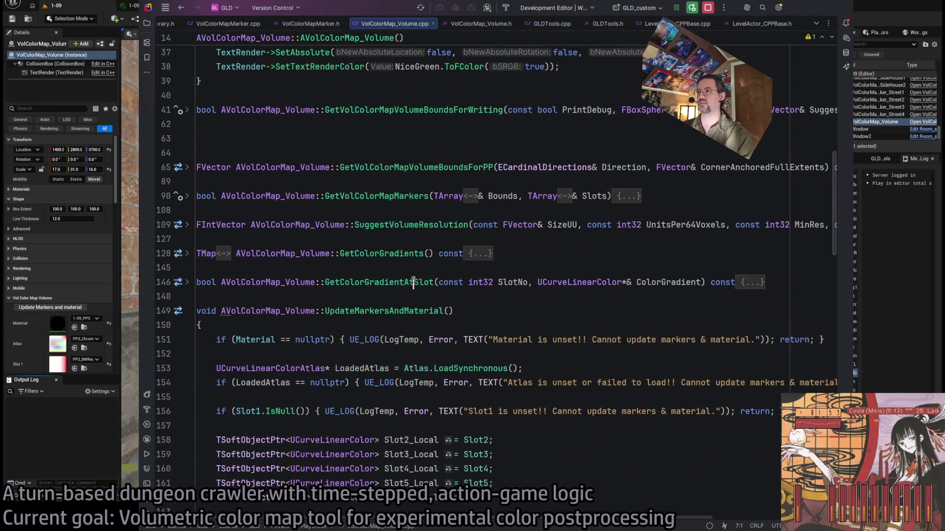
{"action": "scroll", "coordinate": [316, 253], "scroll_direction": "up", "scroll_amount": 2}
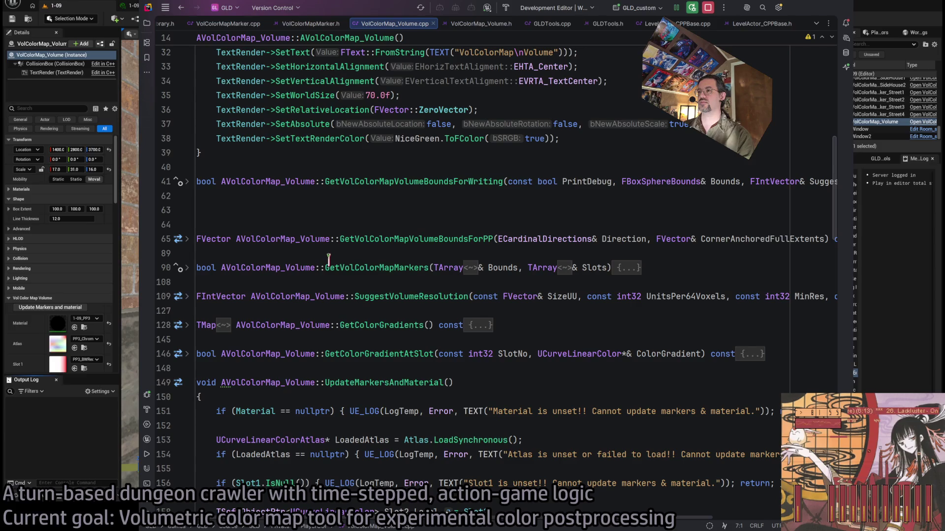
{"action": "scroll", "coordinate": [329, 258], "scroll_direction": "down", "scroll_amount": 5}
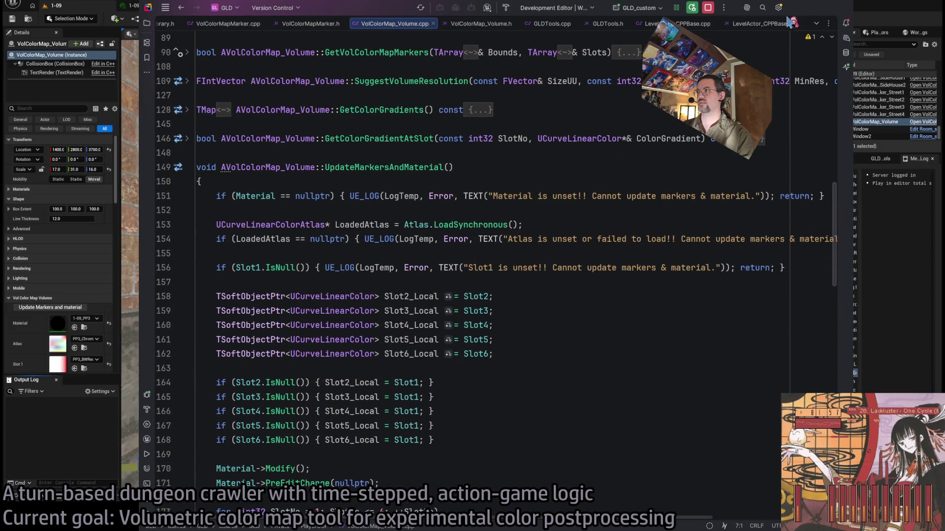
{"action": "scroll", "coordinate": [476, 266], "scroll_direction": "up", "scroll_amount": 1}
{"action": "scroll", "coordinate": [477, 265], "scroll_direction": "down", "scroll_amount": 5}
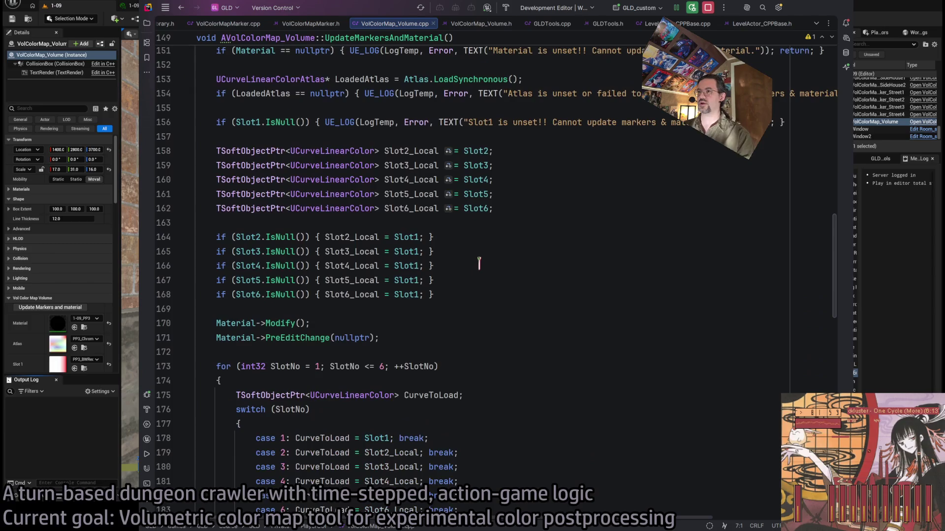
{"action": "scroll", "coordinate": [477, 264], "scroll_direction": "down", "scroll_amount": 2}
{"action": "scroll", "coordinate": [476, 261], "scroll_direction": "down", "scroll_amount": 4}
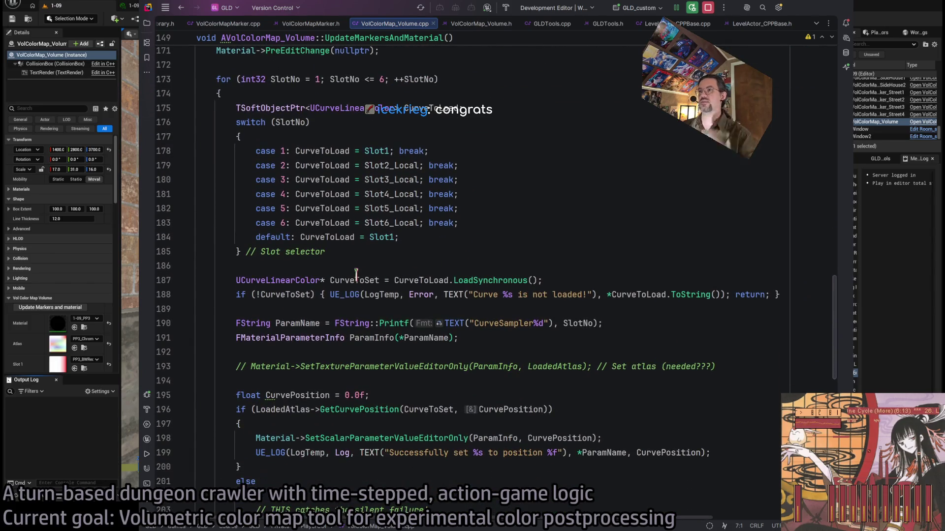
{"action": "scroll", "coordinate": [404, 271], "scroll_direction": "down", "scroll_amount": 2}
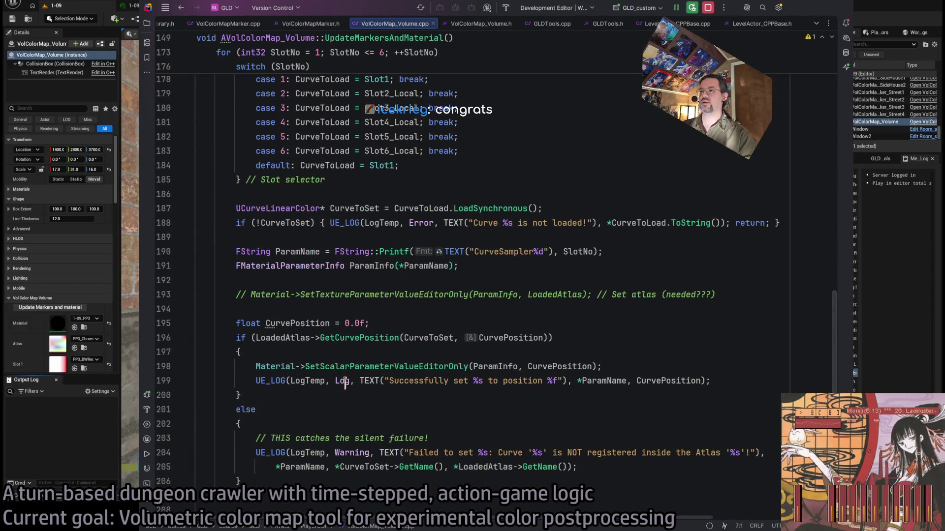
{"action": "scroll", "coordinate": [395, 354], "scroll_direction": "down", "scroll_amount": 2}
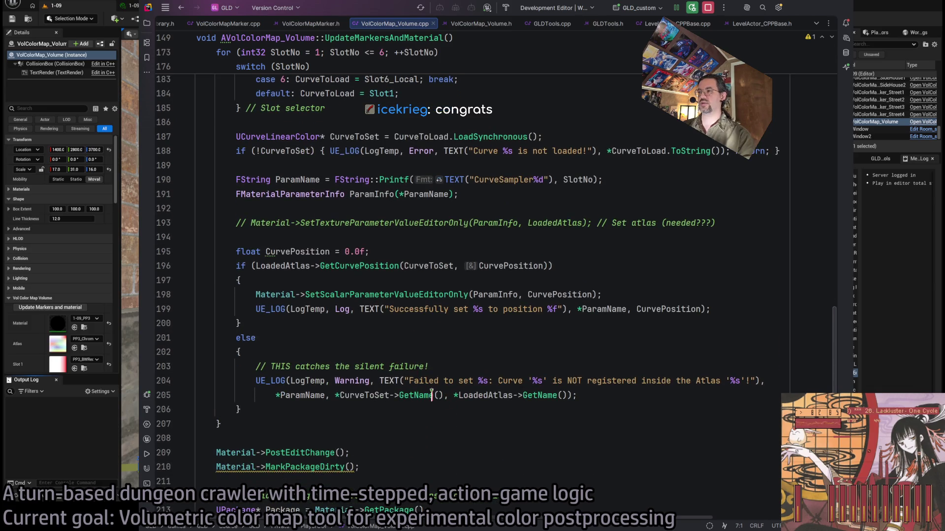
{"action": "scroll", "coordinate": [413, 379], "scroll_direction": "up", "scroll_amount": 4}
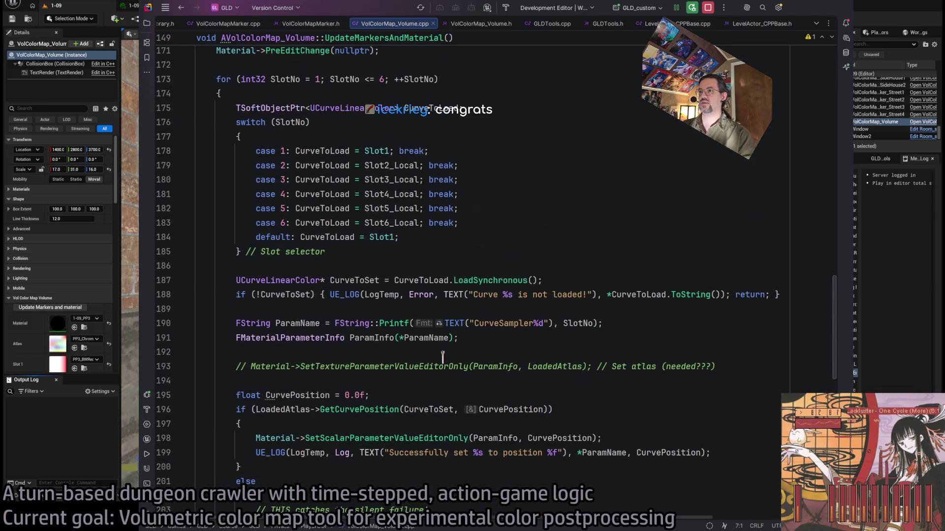
Delete the commented-out SetTextureParameterValueEditorOnly atlas line at line 193
{"action": "triple_click", "coordinate": [372, 367]}
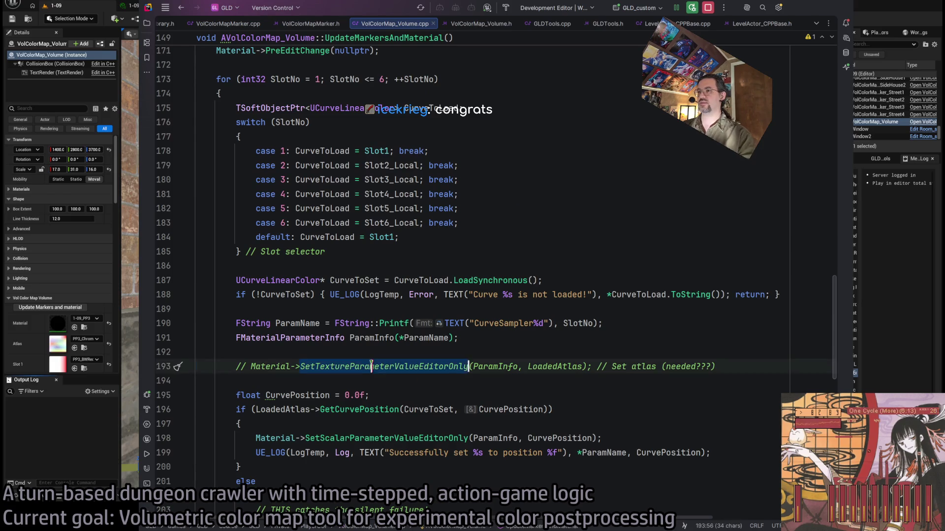
{"action": "triple_click", "coordinate": [385, 369]}
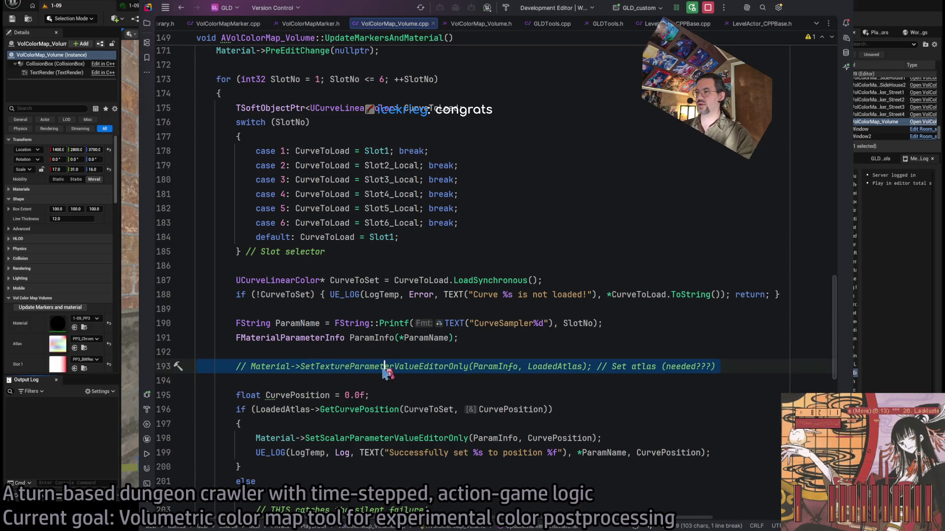
{"action": "double_click", "coordinate": [565, 368]}
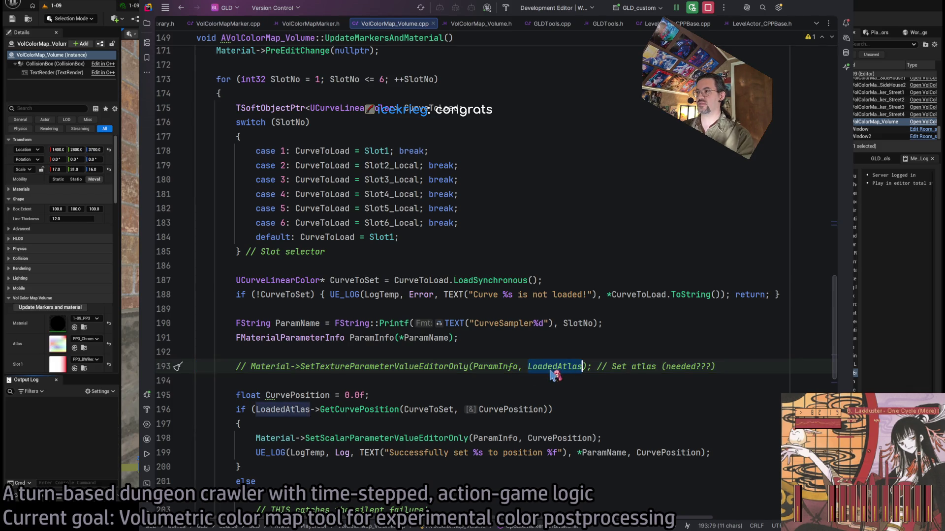
{"action": "triple_click", "coordinate": [443, 366]}
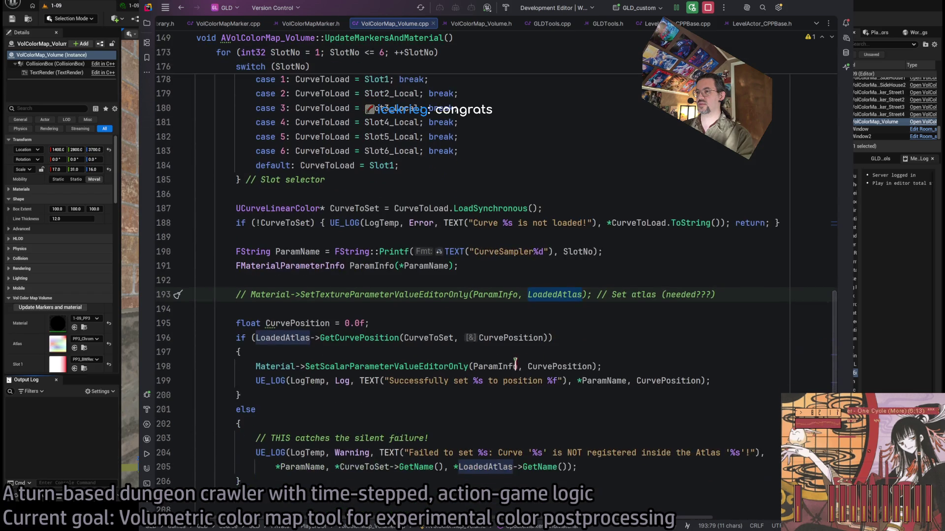
{"action": "left_click", "coordinate": [443, 366]}
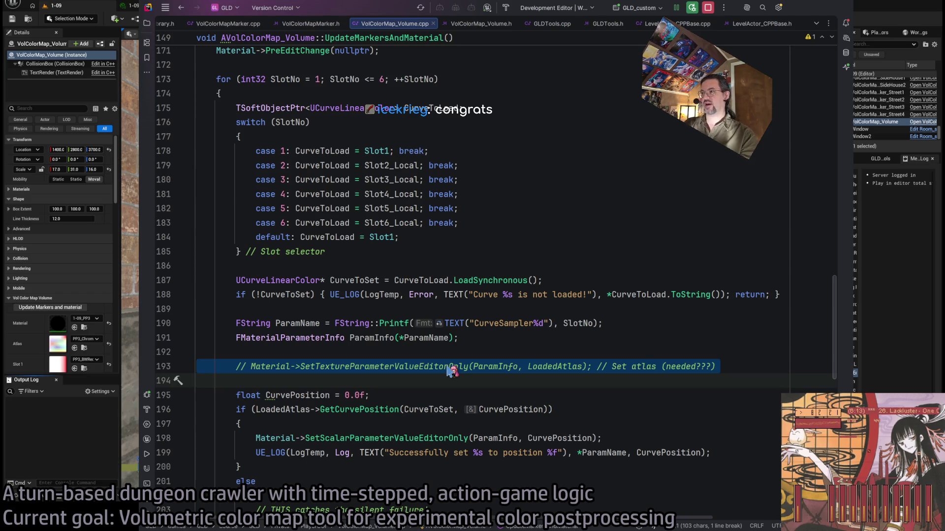
{"action": "key", "text": "Delete"}
{"action": "left_click", "coordinate": [338, 352]}
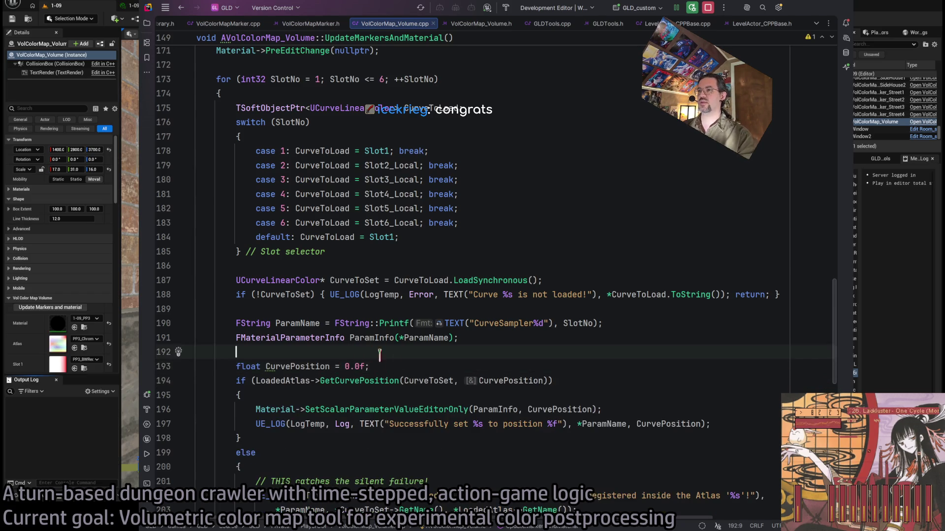
Delete the commented-out UpdateMaterialInstance call further down the function
{"action": "scroll", "coordinate": [374, 354], "scroll_direction": "up", "scroll_amount": 5}
{"action": "scroll", "coordinate": [407, 358], "scroll_direction": "up", "scroll_amount": 5}
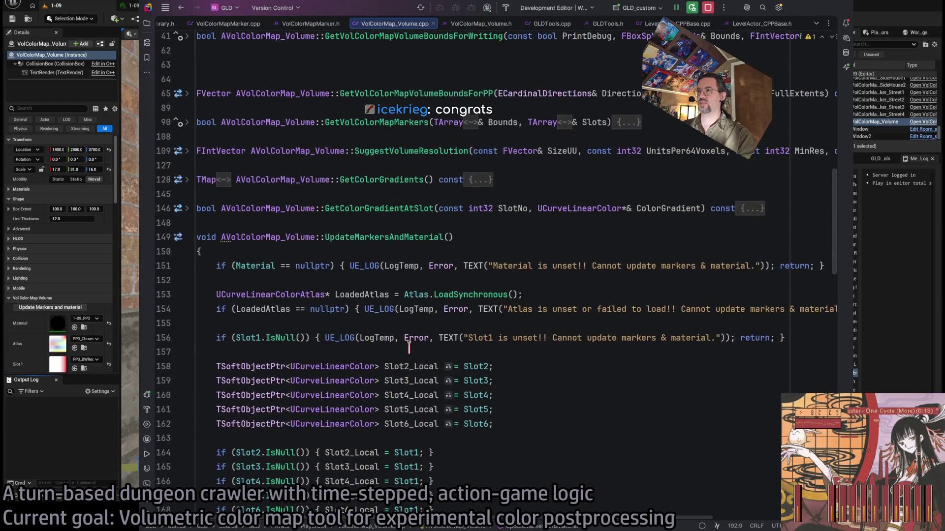
{"action": "scroll", "coordinate": [408, 350], "scroll_direction": "down", "scroll_amount": 15}
{"action": "scroll", "coordinate": [406, 345], "scroll_direction": "down", "scroll_amount": 2}
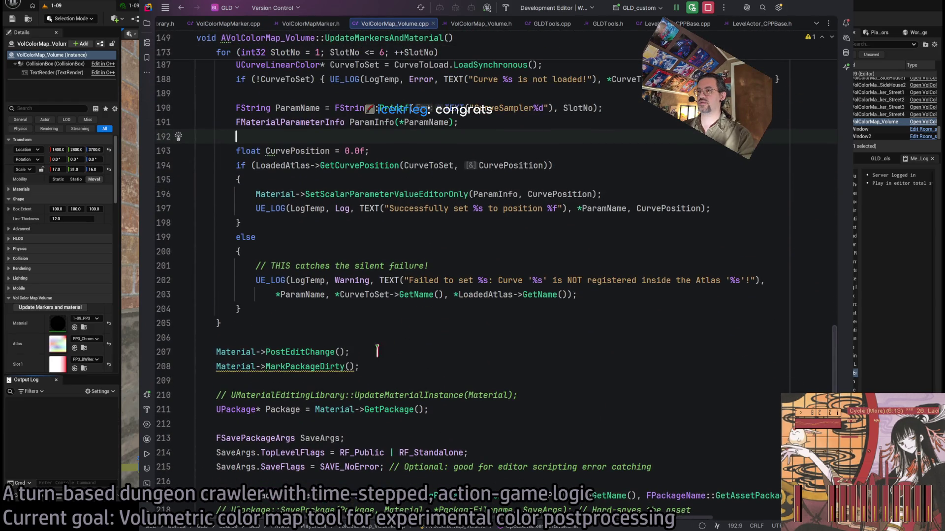
{"action": "scroll", "coordinate": [377, 351], "scroll_direction": "down", "scroll_amount": 2}
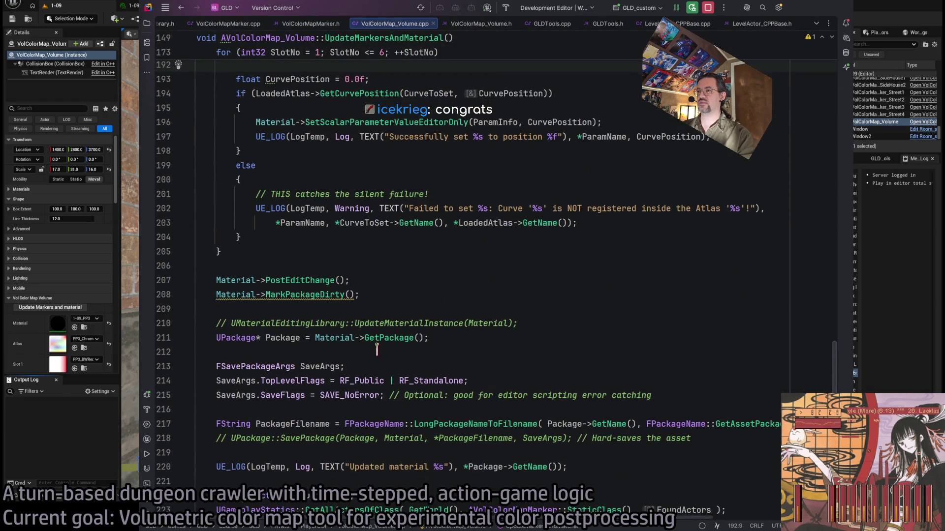
{"action": "triple_click", "coordinate": [414, 322]}
{"action": "key", "text": "Delete"}
{"action": "scroll", "coordinate": [356, 335], "scroll_direction": "down", "scroll_amount": 2}
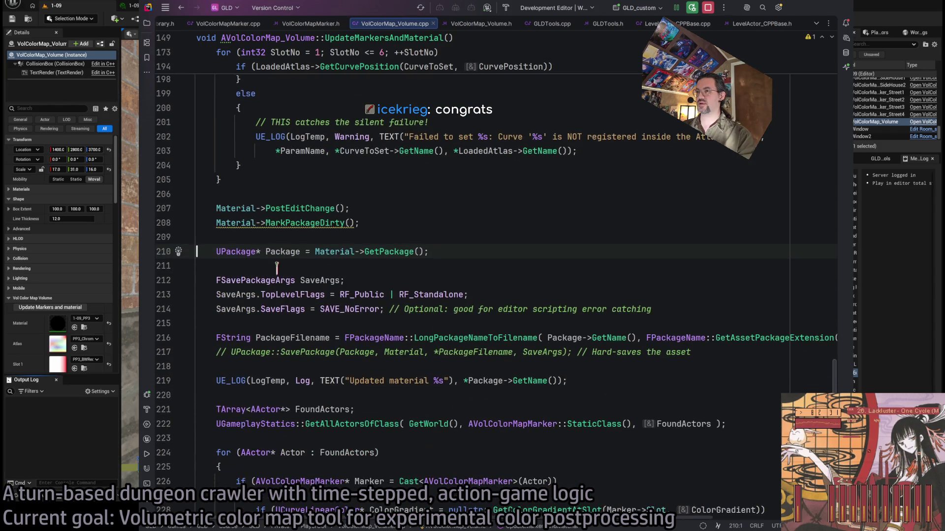